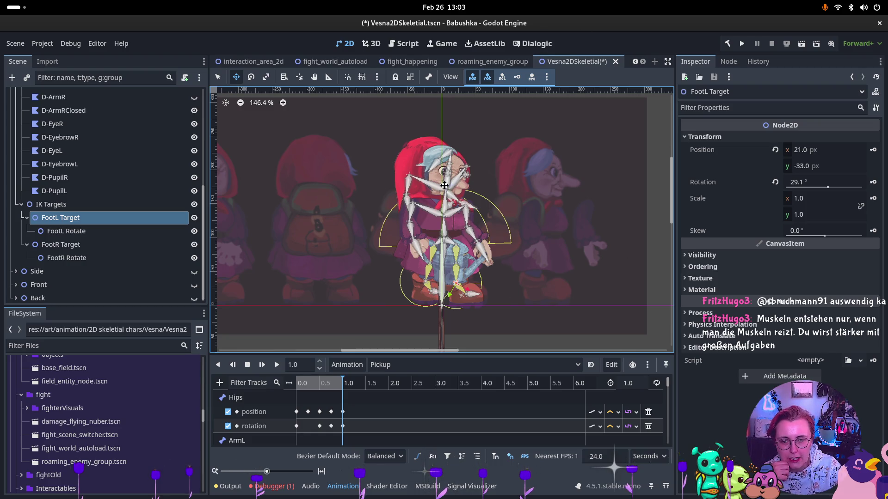
# Collapse PolygonsD, expand the Skeleton2DVesnaDreiviertel bone hierarchy and select the Head bone
pyautogui.scroll(10, 63, 225)
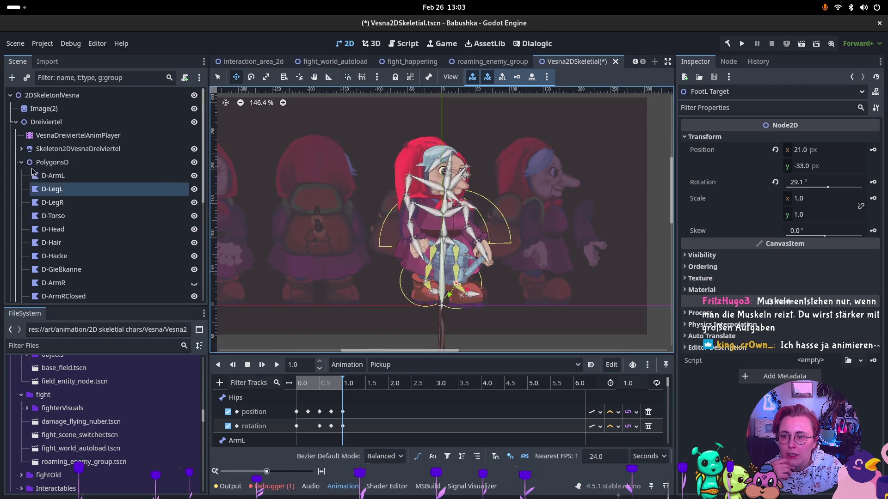
pyautogui.click(22, 161)
pyautogui.click(25, 149)
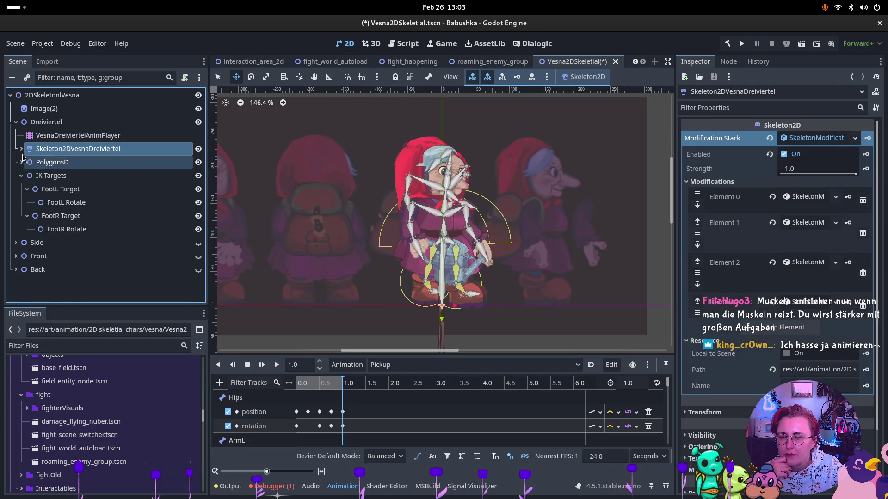
pyautogui.click(21, 149)
pyautogui.click(53, 189)
pyautogui.click(58, 202)
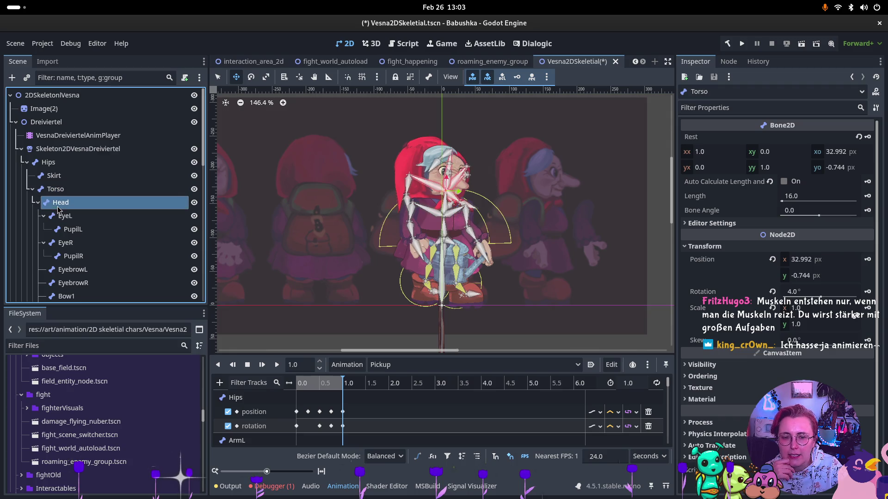
# Rotate the Head bone about 14 degrees, then undo the rotation
pyautogui.click(251, 79)
pyautogui.moveTo(445, 179)
pyautogui.mouseDown()
pyautogui.moveTo(426, 162)
pyautogui.moveTo(378, 195)
pyautogui.mouseUp()
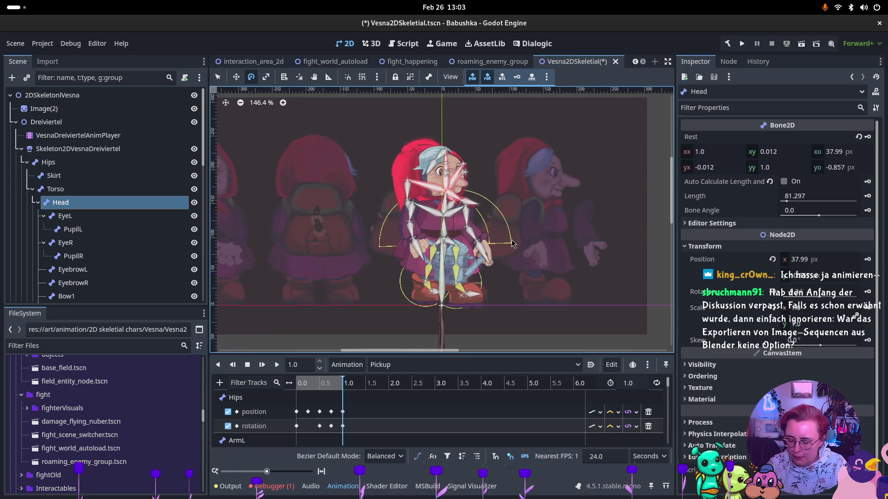
pyautogui.hotkey('ctrl', 'z')
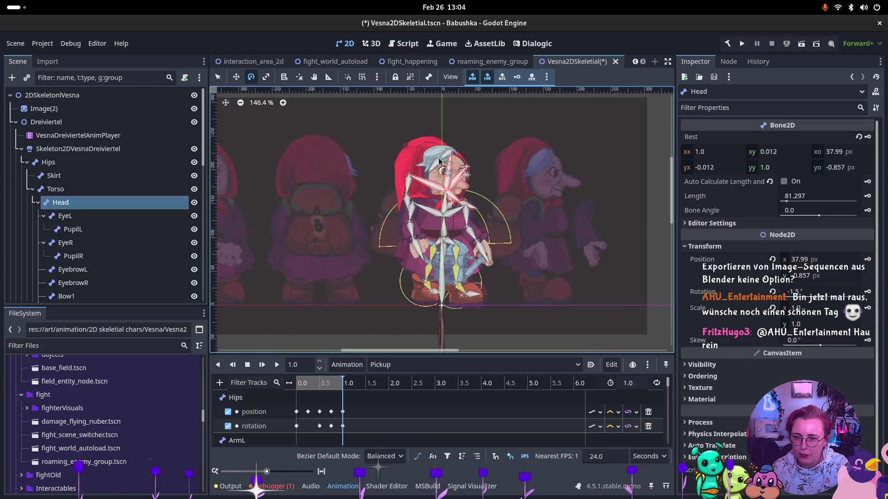
pyautogui.click(22, 149)
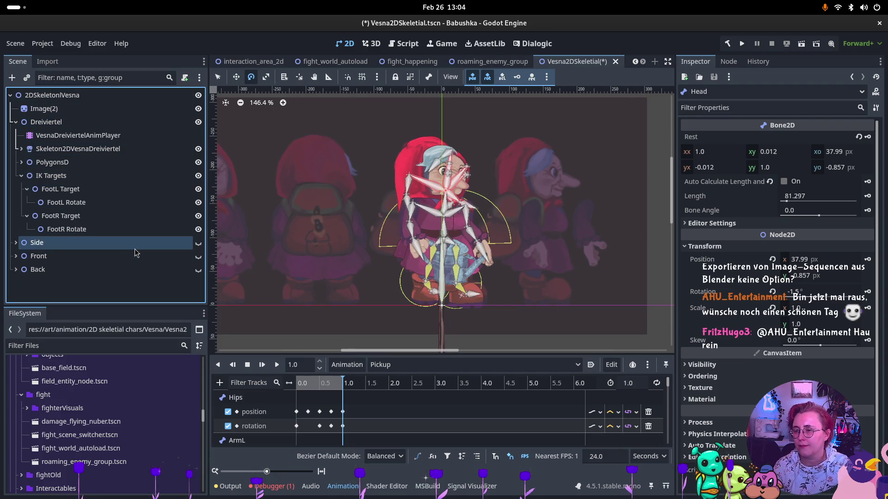
# Make the Front figure visible and hide the Dreiviertel three-quarter figure
pyautogui.click(15, 123)
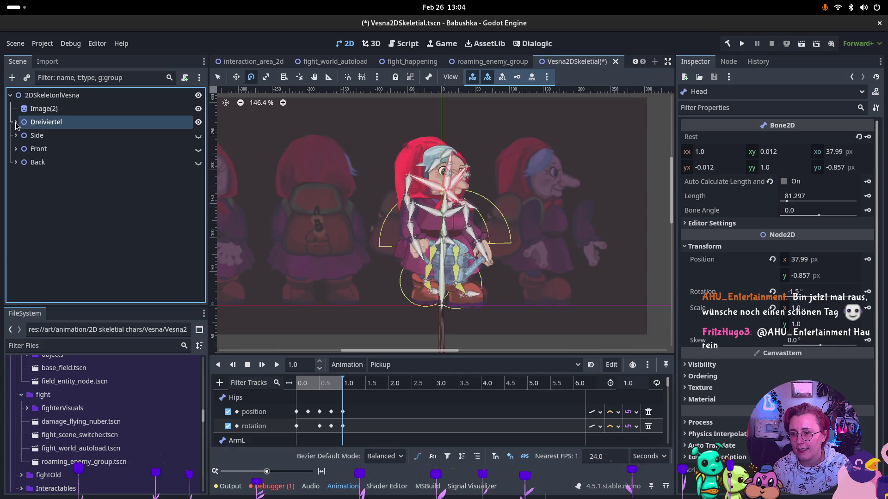
pyautogui.click(41, 126)
pyautogui.click(38, 135)
pyautogui.click(39, 148)
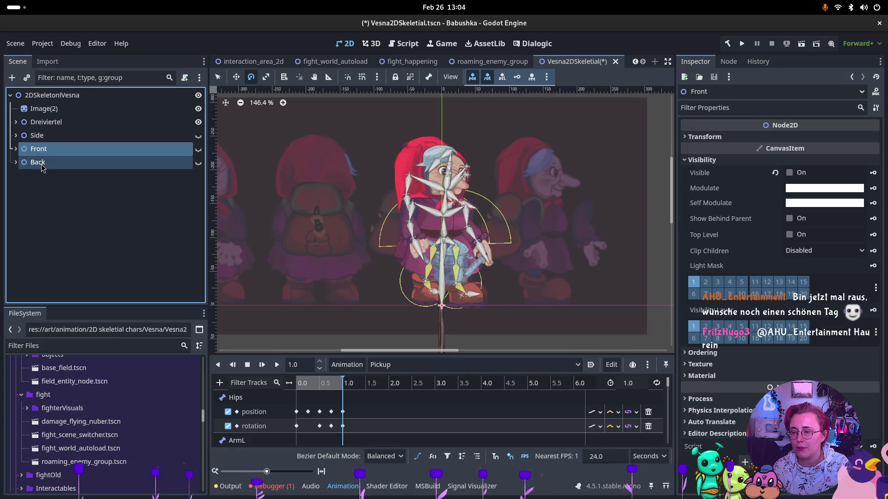
pyautogui.click(198, 149)
pyautogui.click(198, 122)
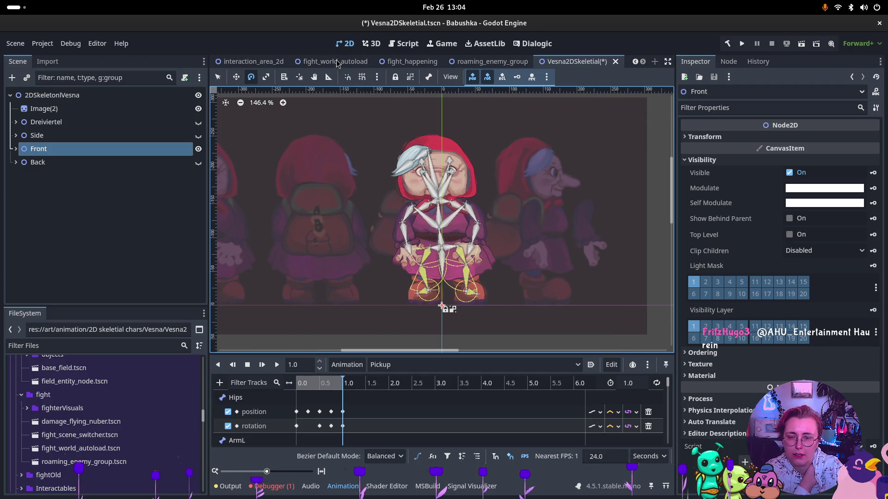
pyautogui.scroll(2, 63, 424)
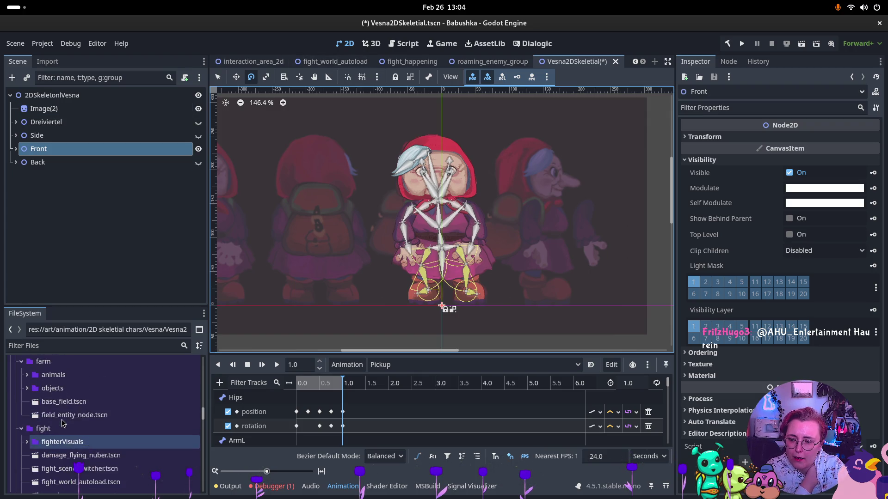
pyautogui.scroll(-1, 63, 422)
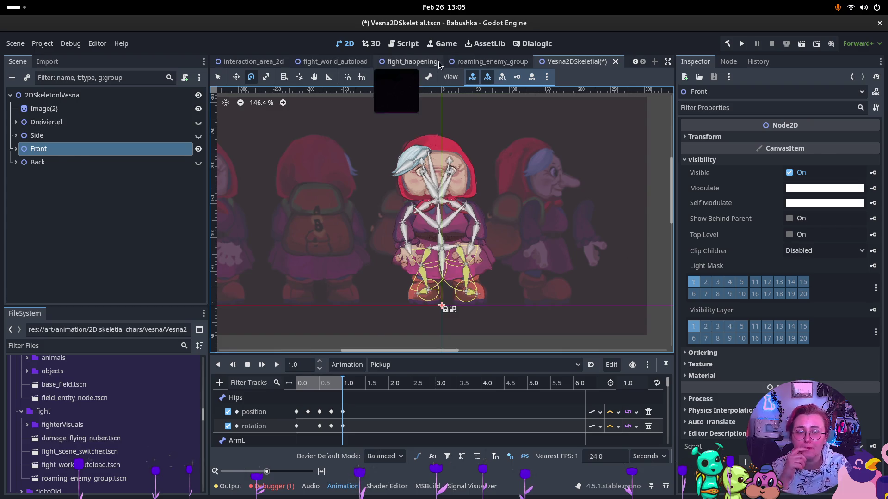
# Close the fight_happening and Vesna2DSkeletal scenes, discarding unsaved changes
pyautogui.click(411, 62)
pyautogui.click(439, 62)
pyautogui.click(577, 62)
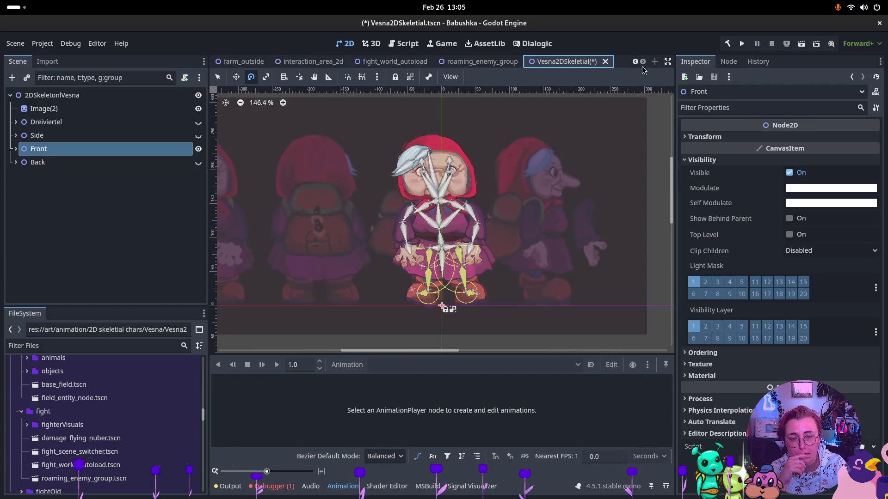
pyautogui.click(605, 62)
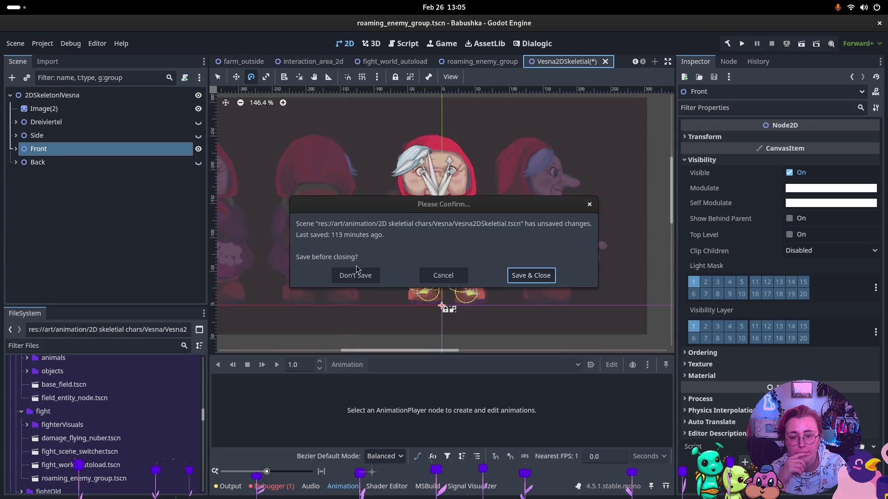
pyautogui.click(356, 273)
# Open prefabs/characters/Vesna.tscn from the FileSystem dock
pyautogui.scroll(5, 267, 62)
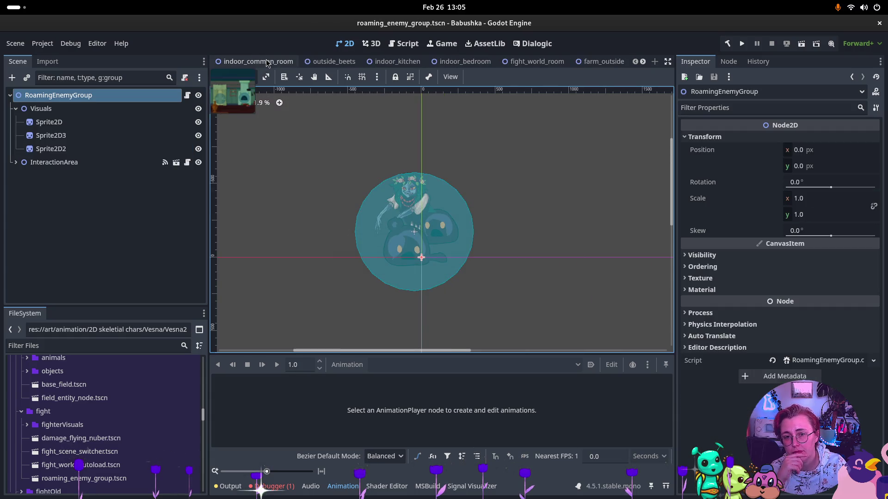
pyautogui.scroll(-3, 88, 426)
pyautogui.scroll(-5, 87, 426)
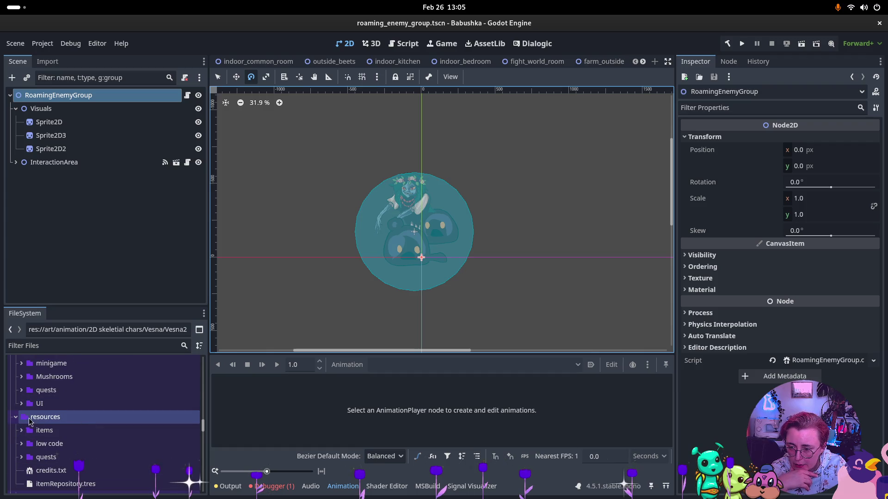
pyautogui.click(16, 418)
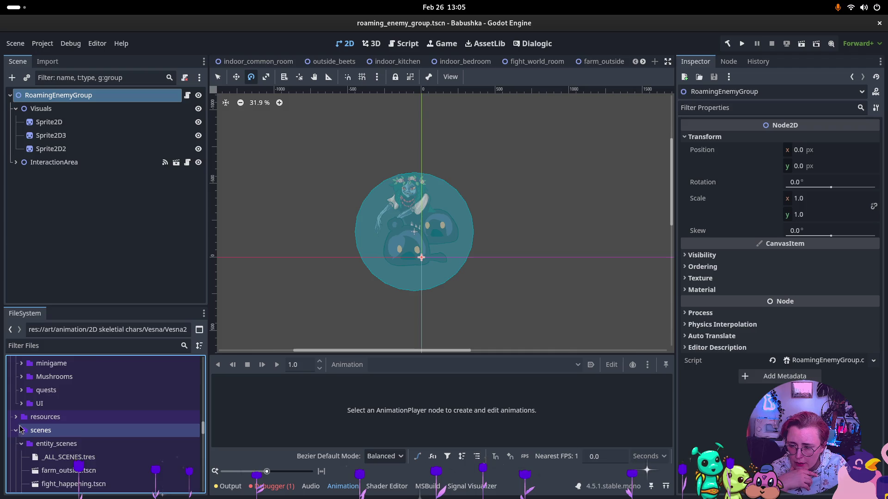
pyautogui.scroll(12, 20, 427)
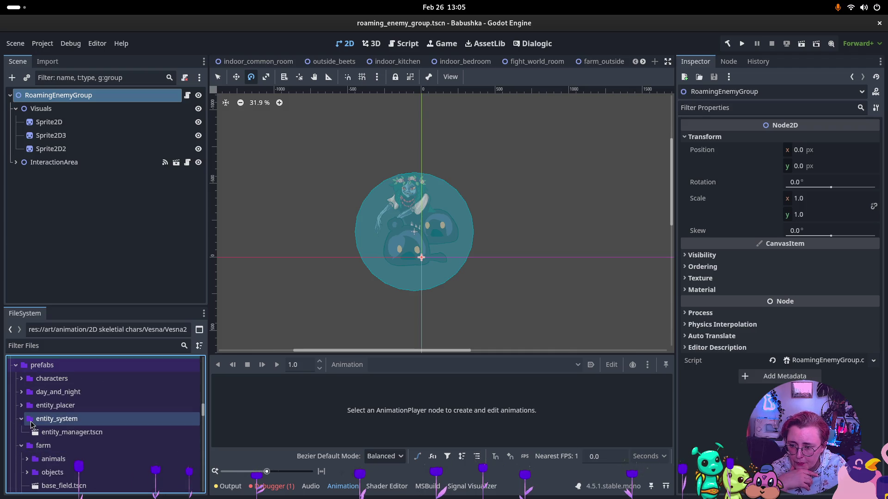
pyautogui.scroll(1, 31, 424)
pyautogui.click(22, 396)
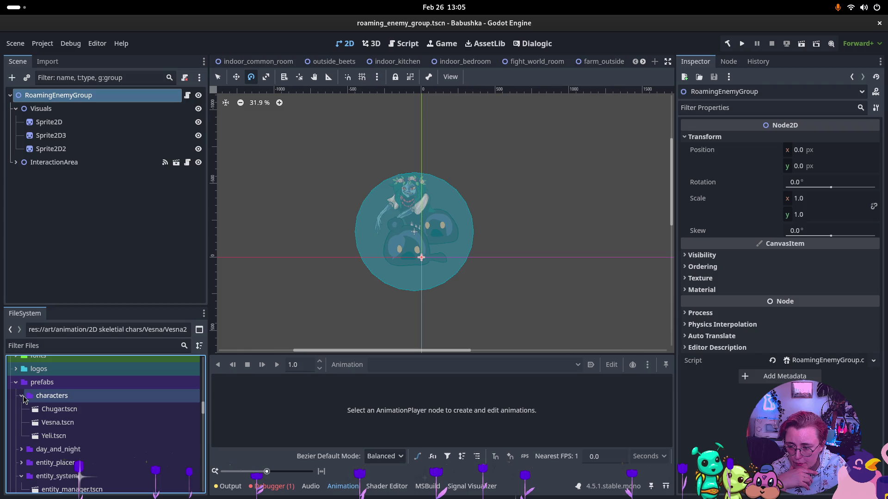
pyautogui.doubleClick(57, 423)
pyautogui.scroll(-5, 498, 179)
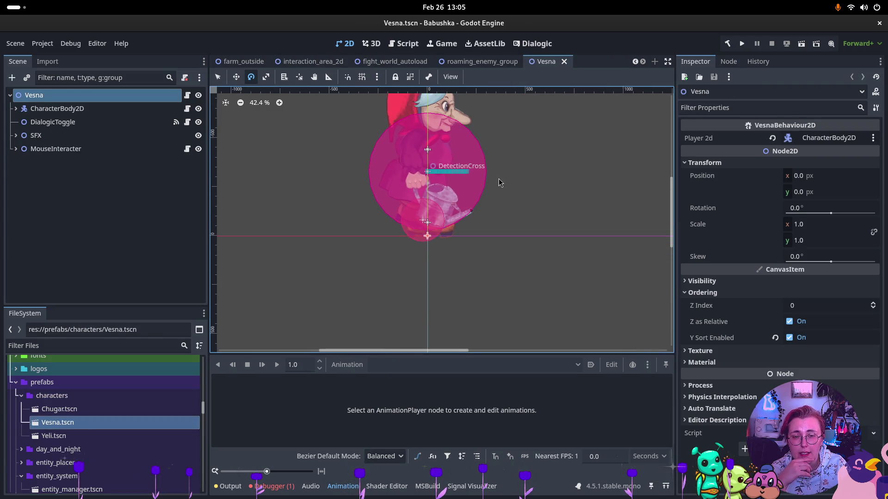
# Select the Animated Sprites node under visuals and make the SpriteFrames editor taller
pyautogui.click(14, 109)
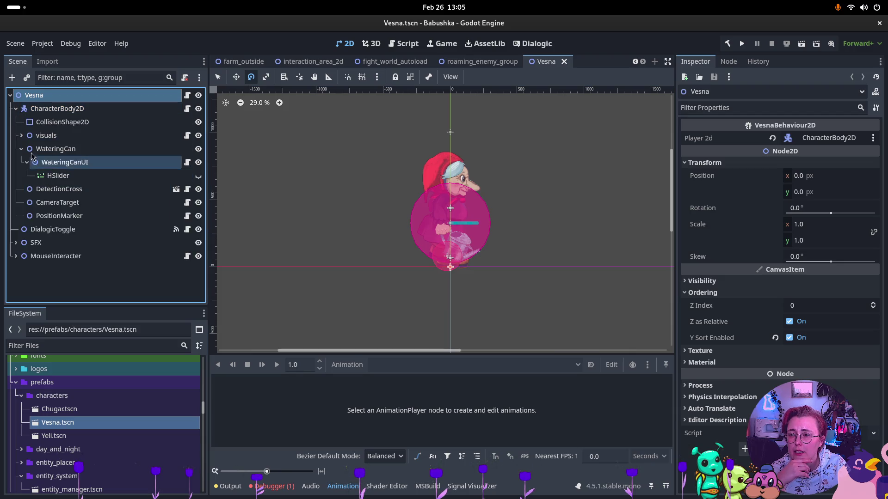
pyautogui.click(21, 136)
pyautogui.click(68, 149)
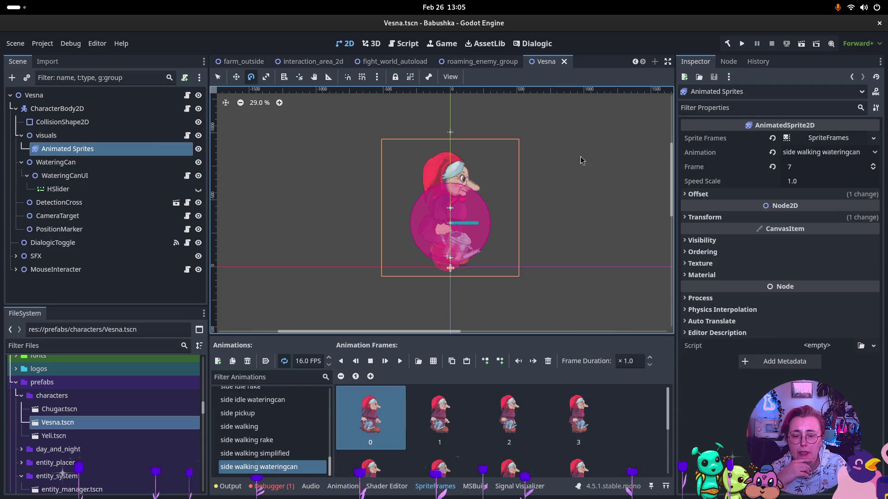
pyautogui.scroll(-1, 460, 419)
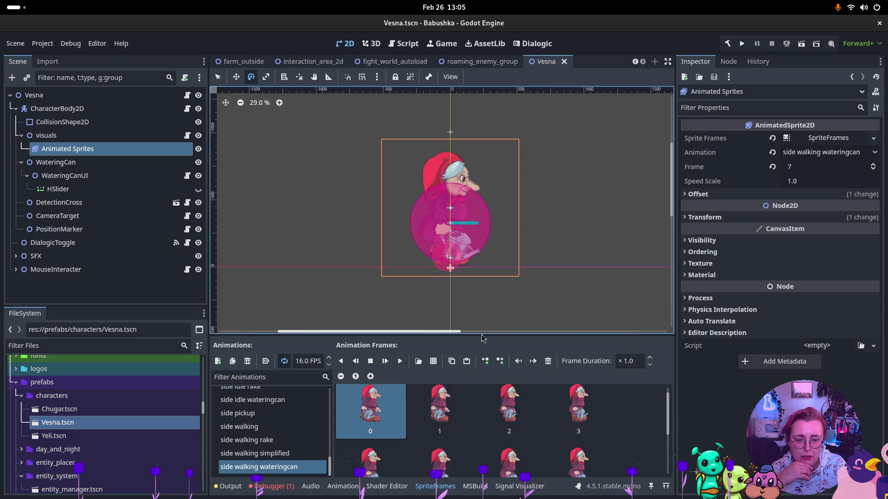
pyautogui.moveTo(481, 338); pyautogui.dragTo(481, 281)
pyautogui.scroll(-3, 377, 377)
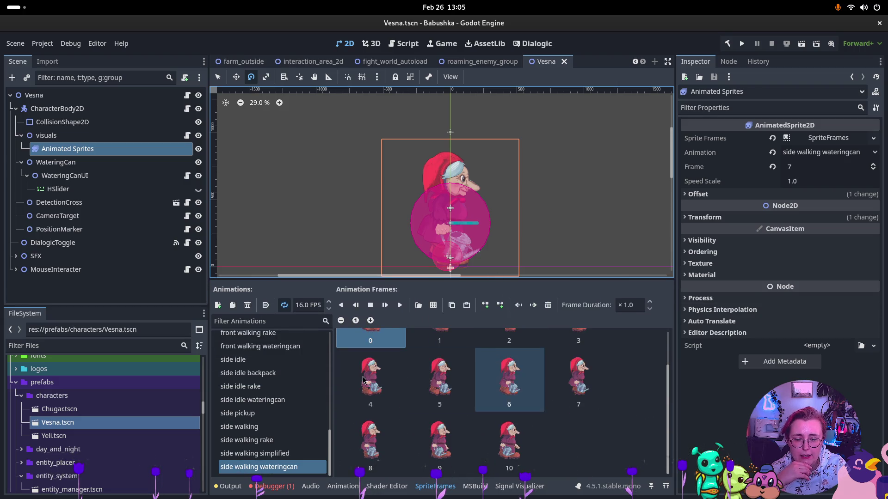
# Preview the side idle rake, diagonal, back walking and back idle animations
pyautogui.click(273, 386)
pyautogui.scroll(8, 271, 416)
pyautogui.click(268, 418)
pyautogui.click(273, 365)
pyautogui.scroll(3, 275, 370)
pyautogui.click(280, 373)
pyautogui.click(282, 347)
pyautogui.scroll(2, 282, 349)
pyautogui.click(282, 352)
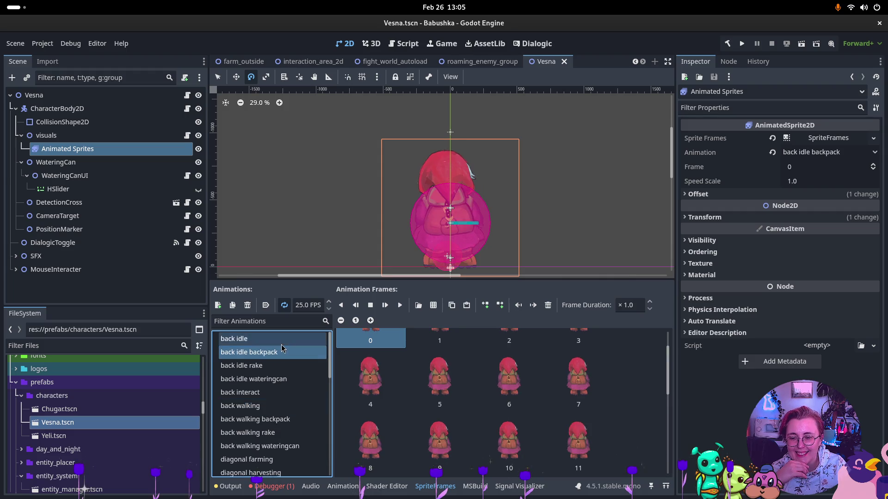
pyautogui.click(281, 341)
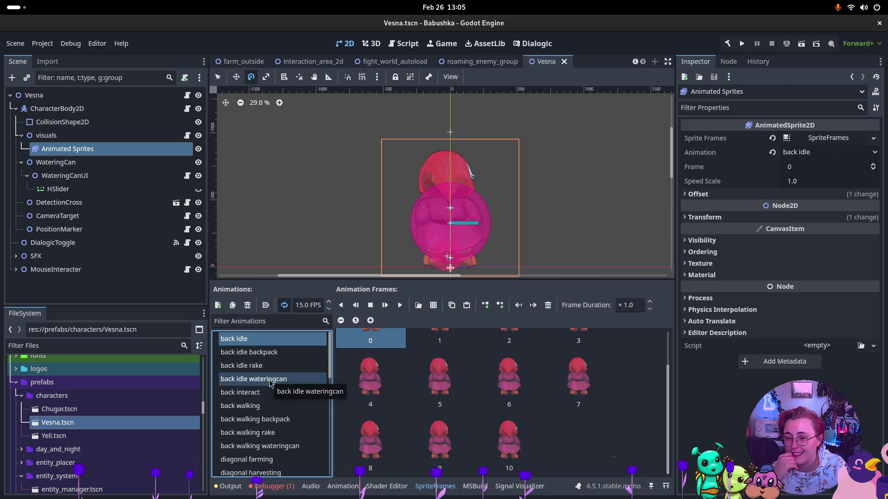
pyautogui.scroll(-5, 268, 381)
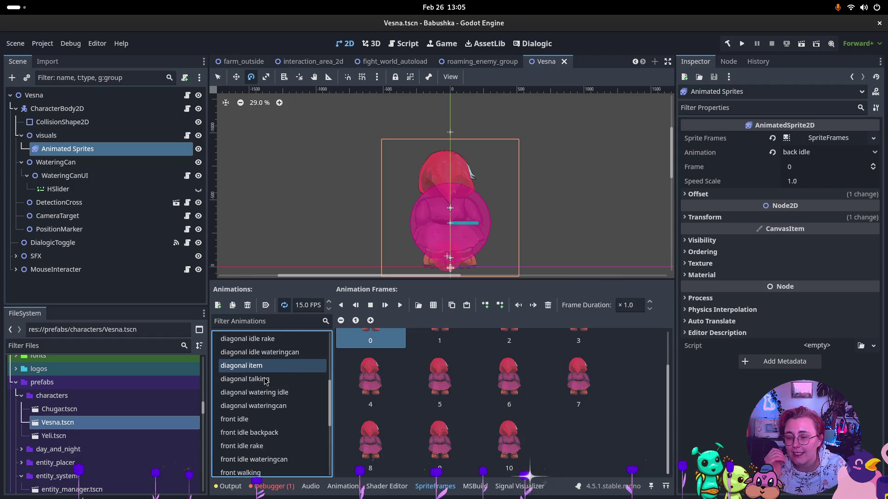
pyautogui.scroll(-5, 264, 386)
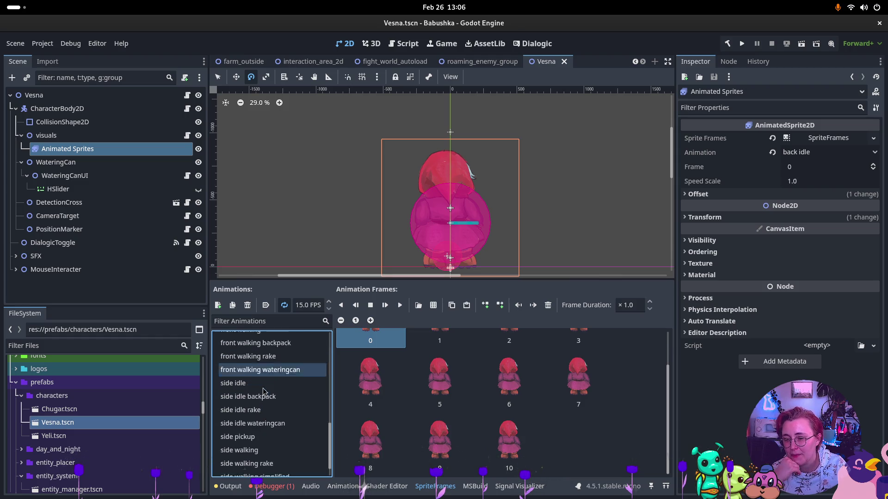
pyautogui.scroll(-2, 262, 391)
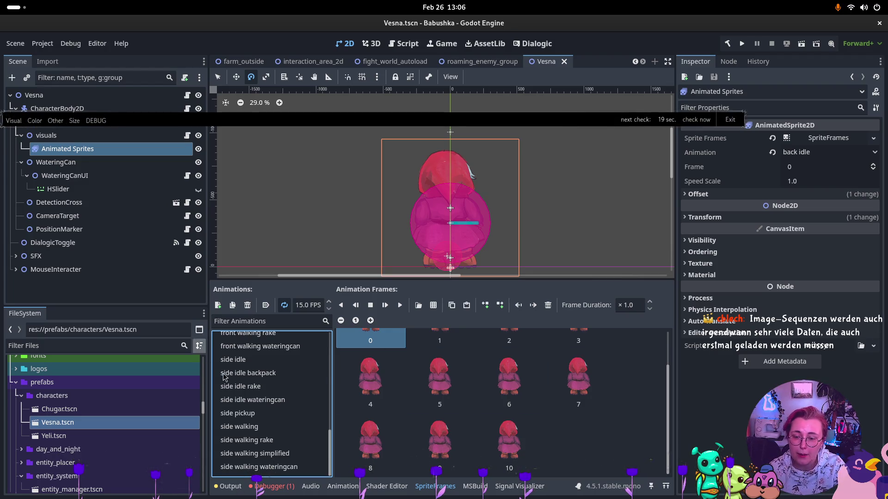
# Preview side idle backpack, walking rake, pickup and idle wateringcan, returning to side idle rake
pyautogui.click(245, 374)
pyautogui.click(245, 387)
pyautogui.click(248, 440)
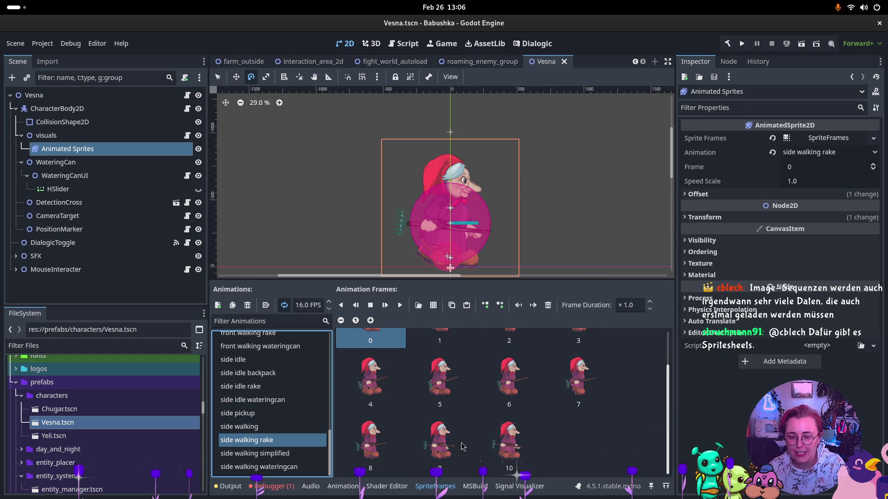
pyautogui.click(261, 413)
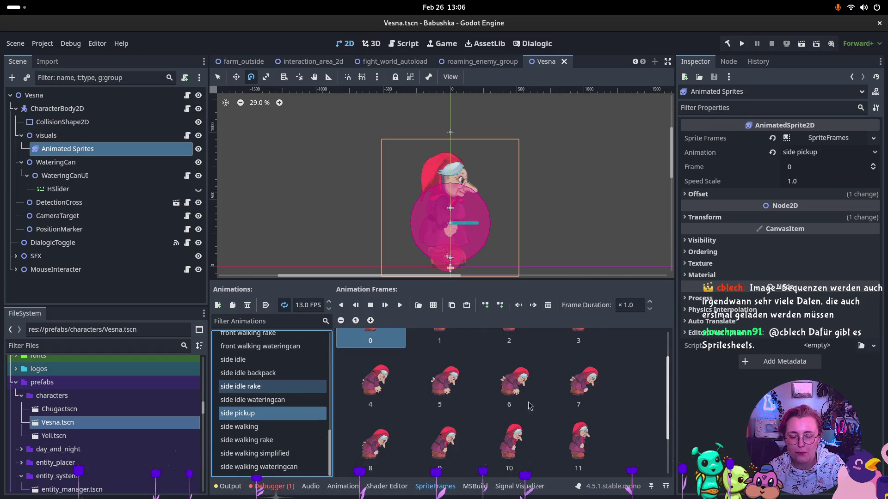
pyautogui.scroll(-2, 583, 393)
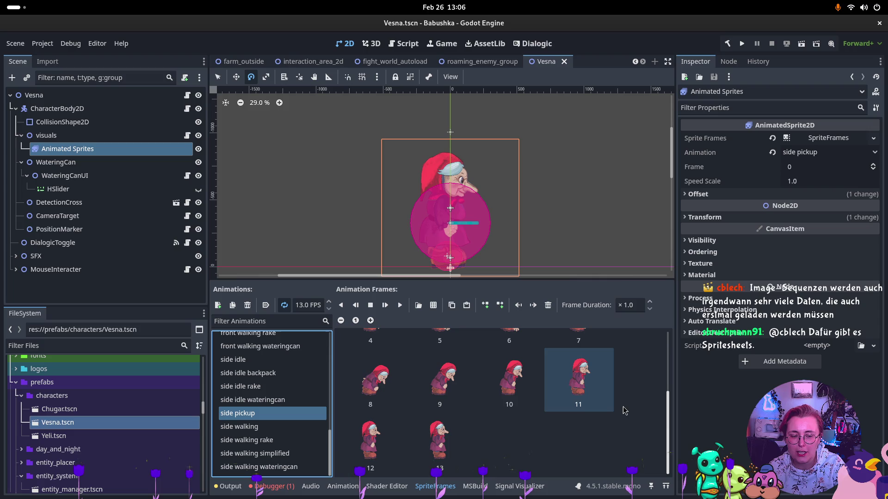
pyautogui.click(262, 401)
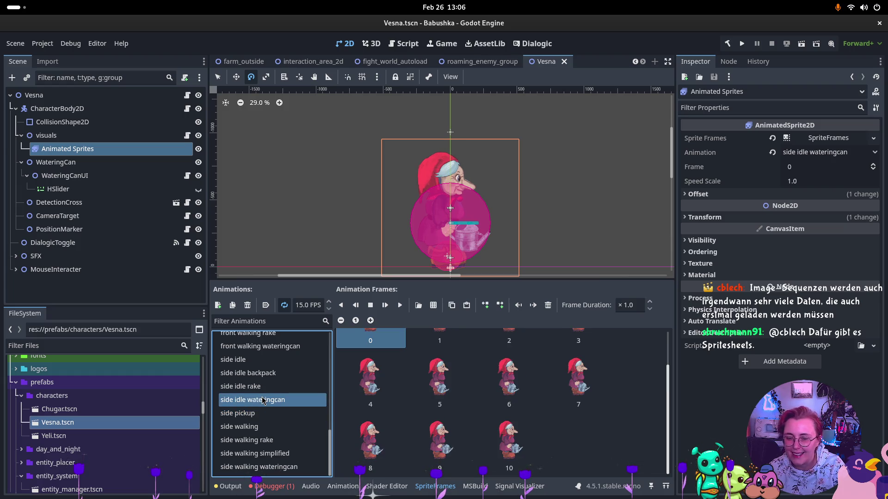
pyautogui.click(240, 387)
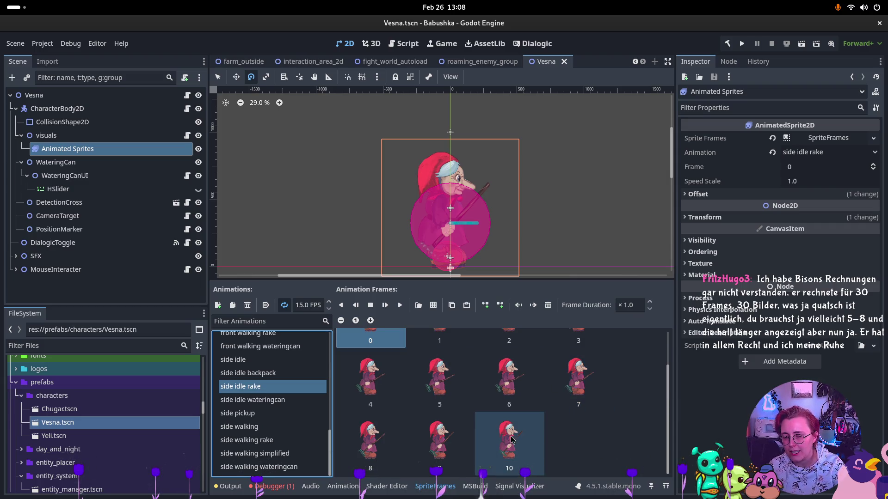
pyautogui.click(496, 437)
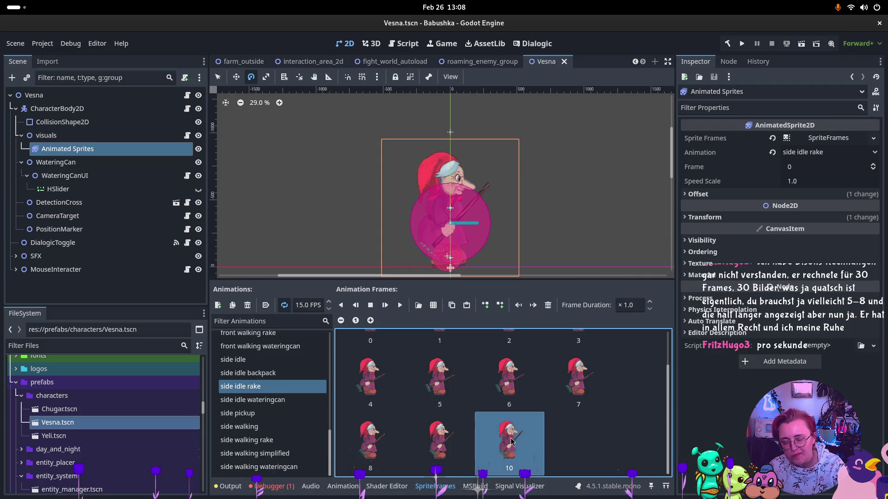
# Play the side idle animation against side idle backpack, then switch to front walking wateringcan
pyautogui.scroll(2, 598, 427)
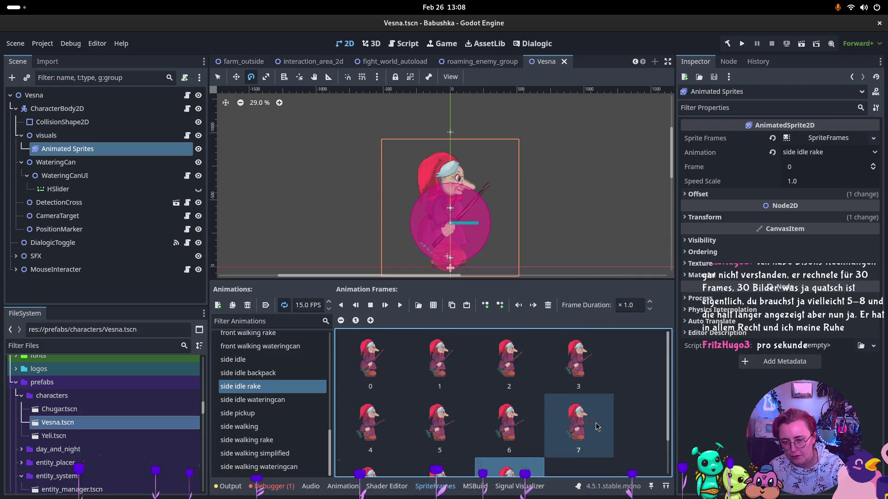
pyautogui.click(254, 377)
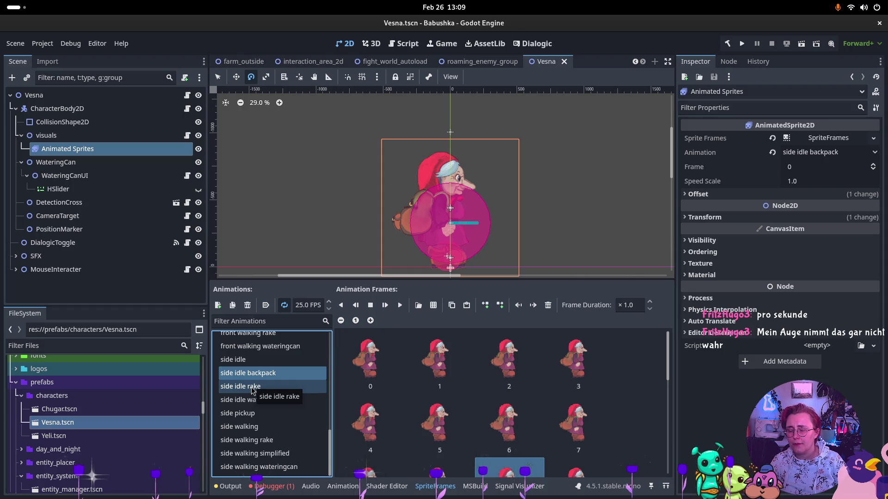
pyautogui.click(240, 360)
pyautogui.scroll(-2, 494, 435)
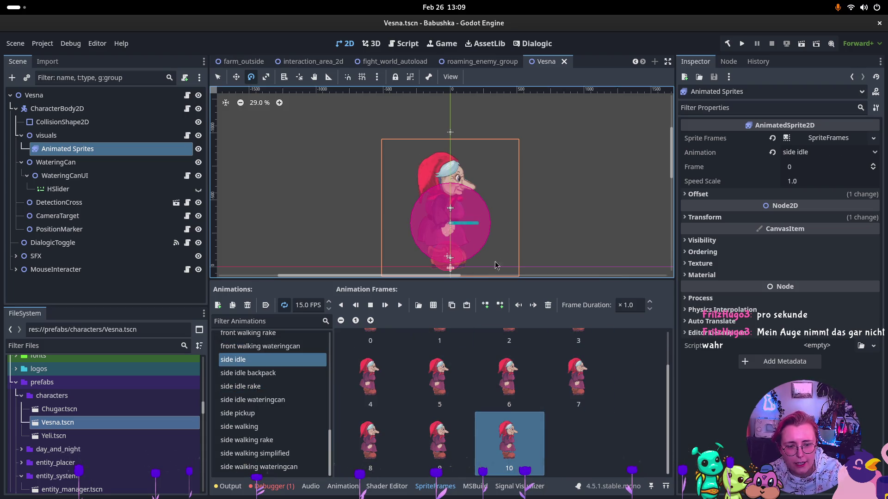
pyautogui.click(400, 305)
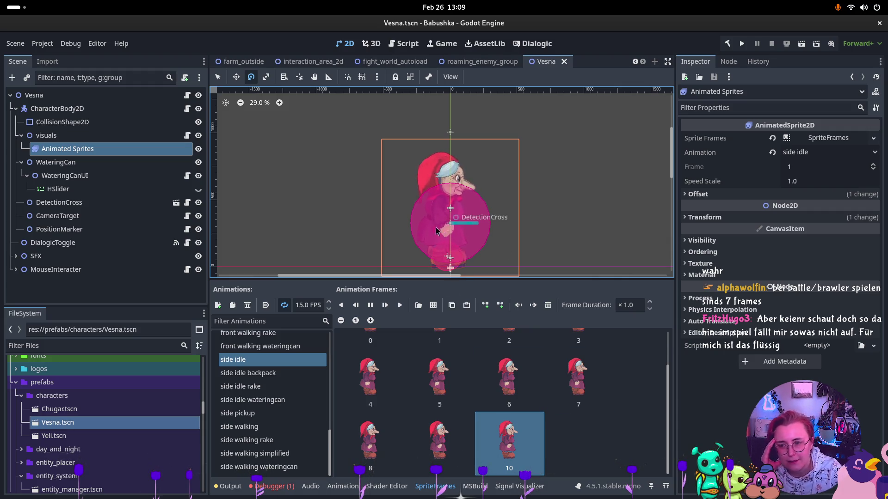
pyautogui.click(271, 374)
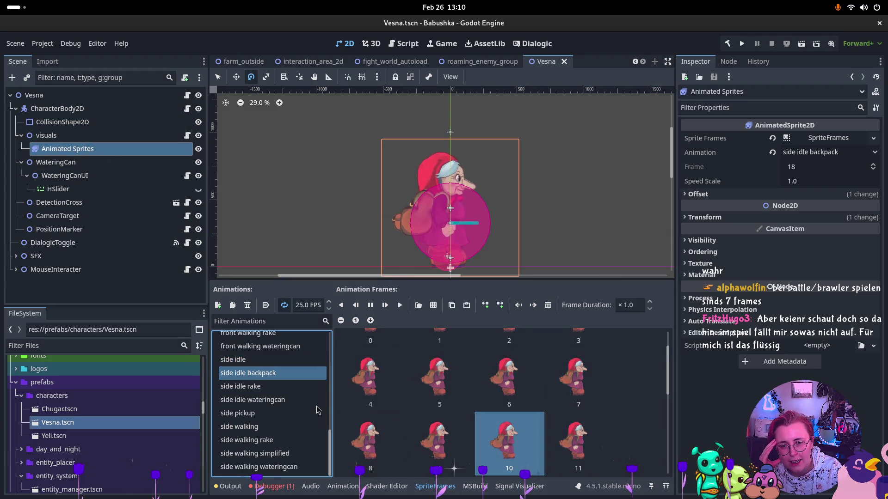
pyautogui.click(286, 346)
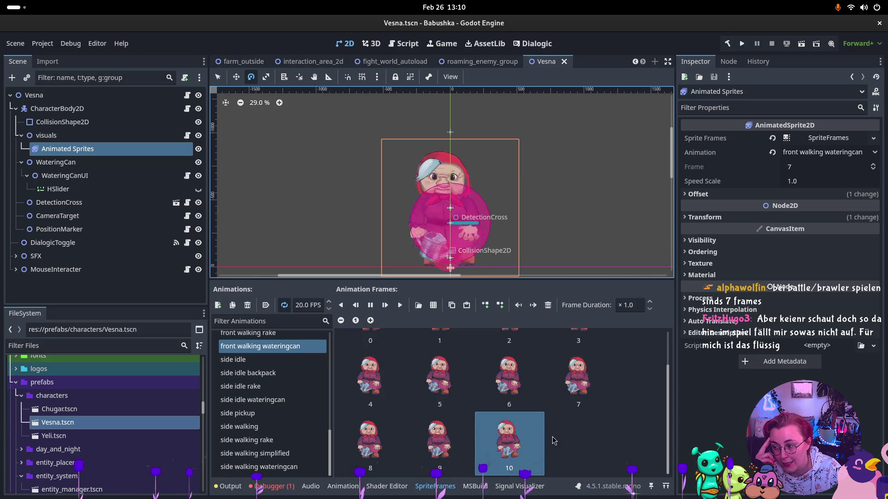
# Drop front walking wateringcan from 20 to 12 FPS and back, then preview front walking rake and backpack
pyautogui.scroll(2, 259, 439)
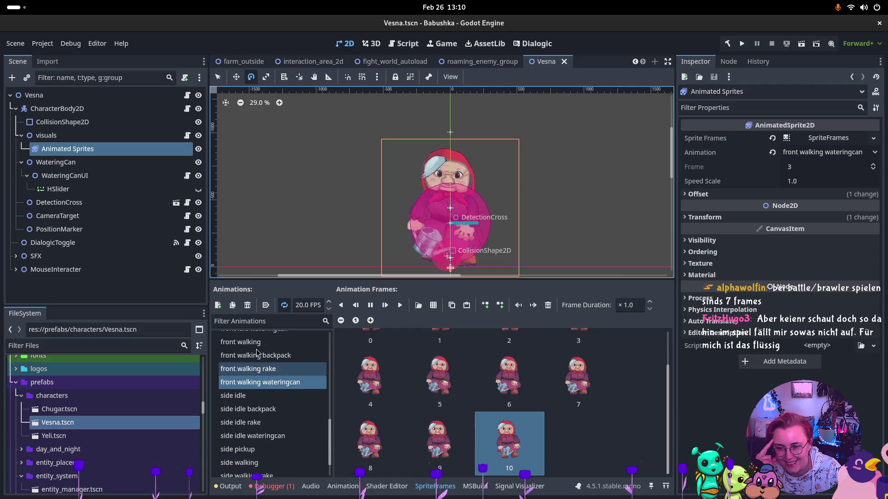
pyautogui.click(328, 309)
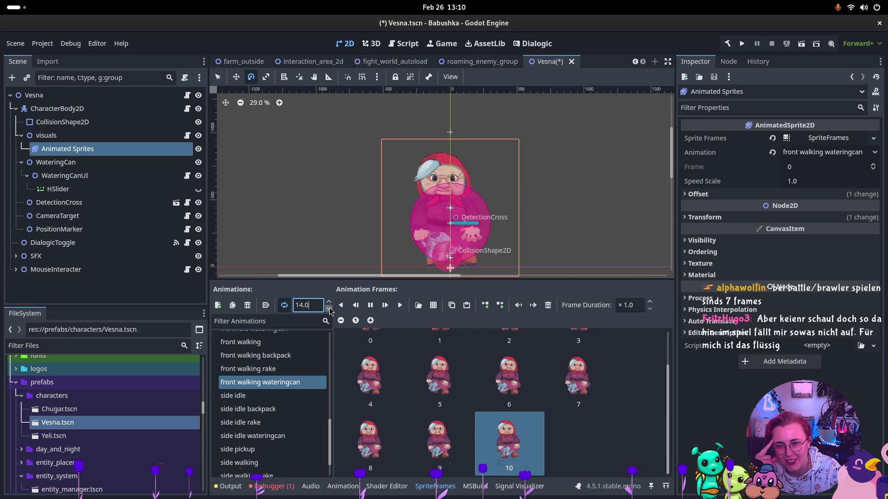
pyautogui.click(329, 309)
pyautogui.click(328, 309)
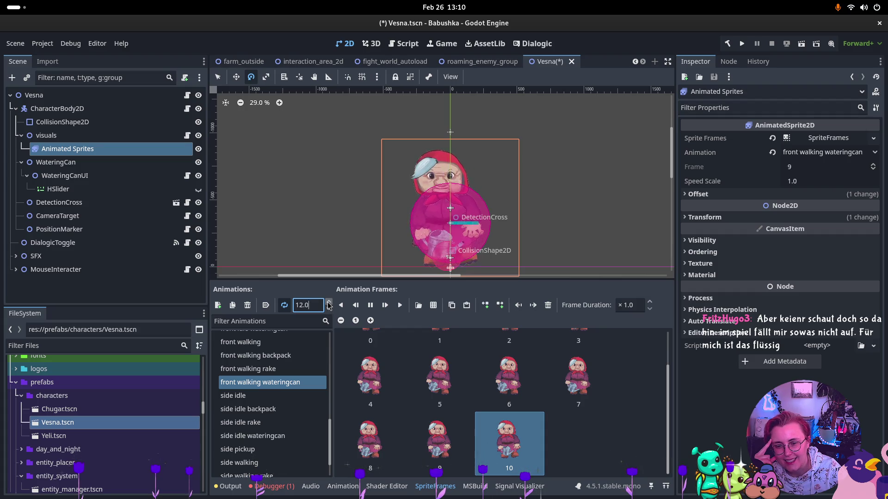
pyautogui.click(327, 301)
pyautogui.click(327, 301)
pyautogui.click(327, 301)
pyautogui.click(327, 301)
pyautogui.click(328, 303)
pyautogui.click(329, 302)
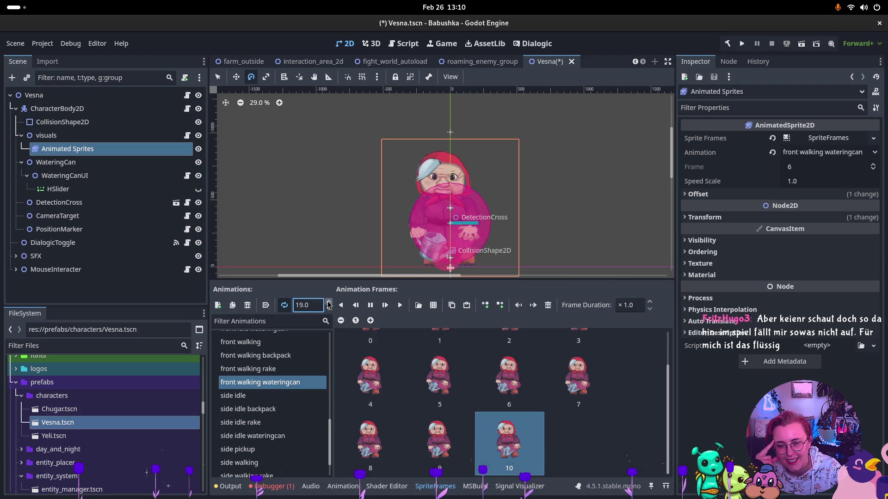
pyautogui.click(328, 302)
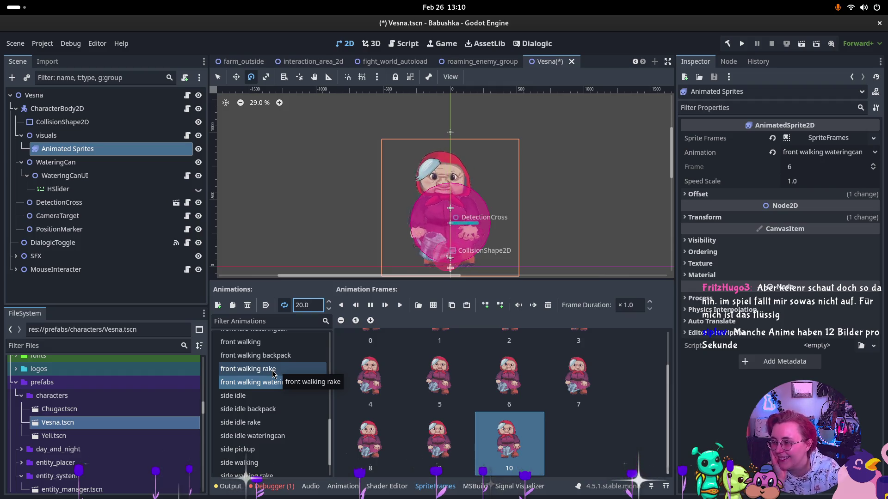
pyautogui.click(272, 374)
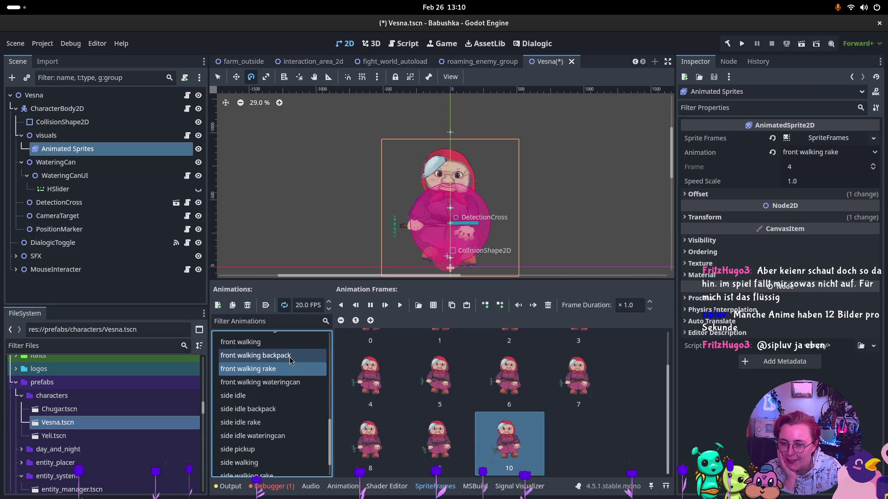
pyautogui.click(294, 356)
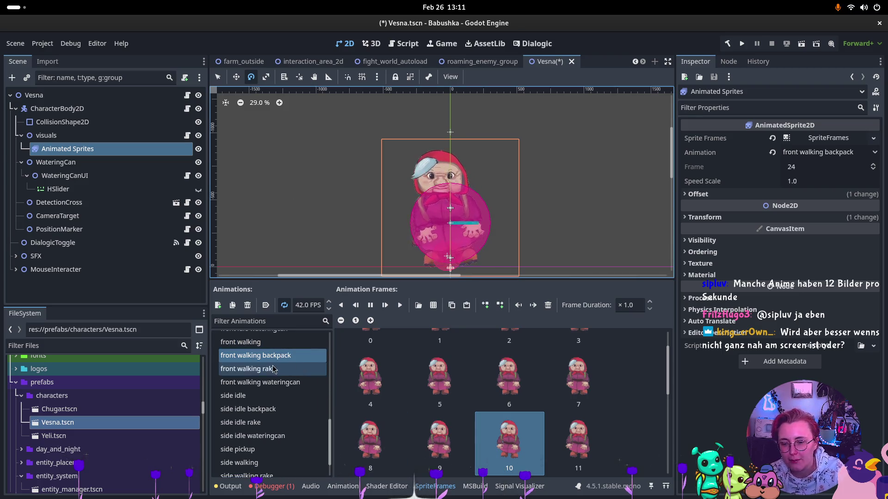
# Preview front walking, front idle wateringcan and front idle rake, then enlarge the 2D viewport
pyautogui.scroll(2, 273, 369)
pyautogui.click(261, 377)
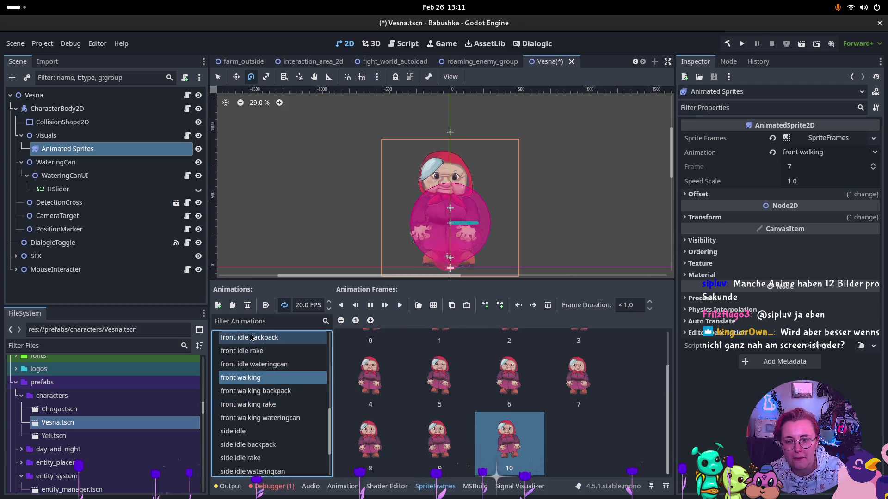
pyautogui.click(268, 365)
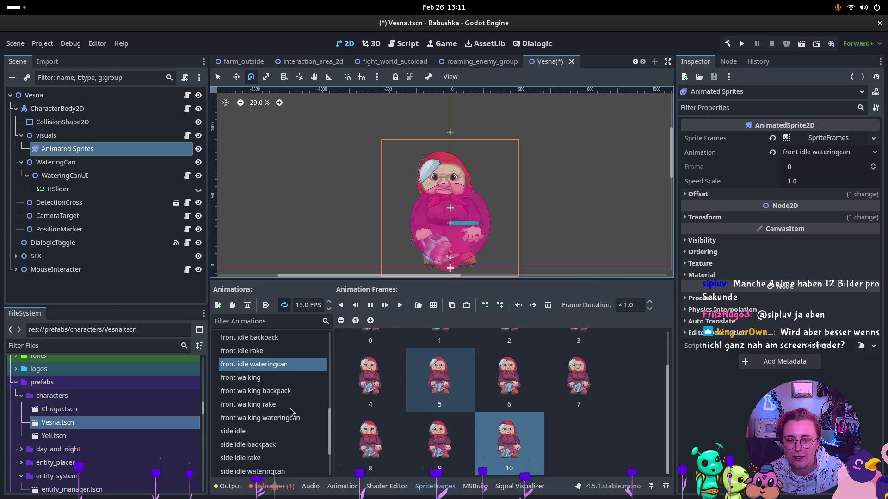
pyautogui.click(242, 352)
pyautogui.scroll(5, 261, 349)
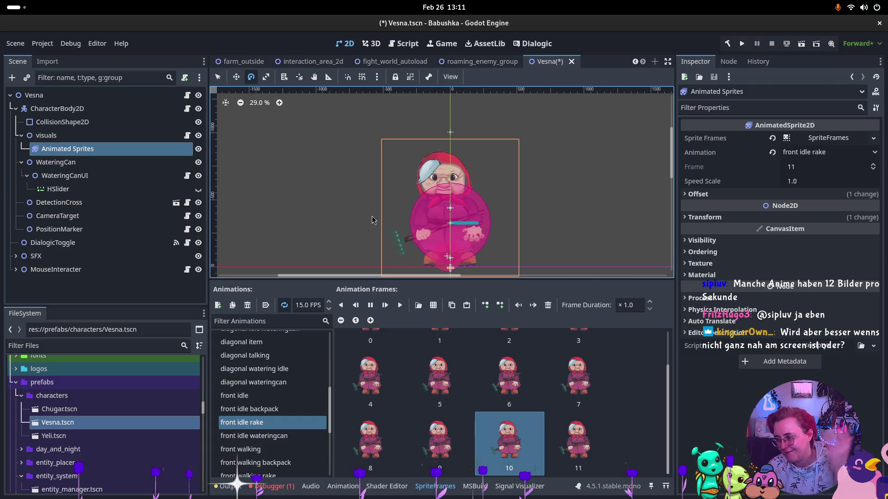
pyautogui.moveTo(594, 280); pyautogui.dragTo(587, 328)
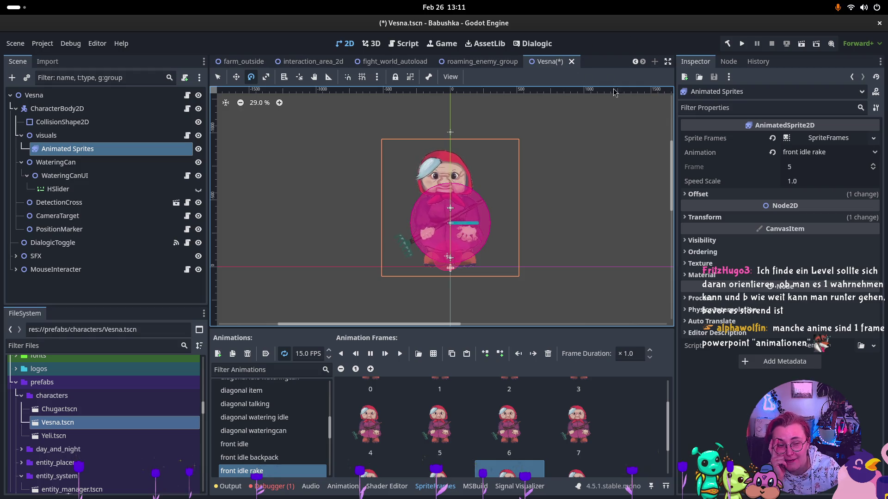
pyautogui.click(572, 62)
pyautogui.click(395, 275)
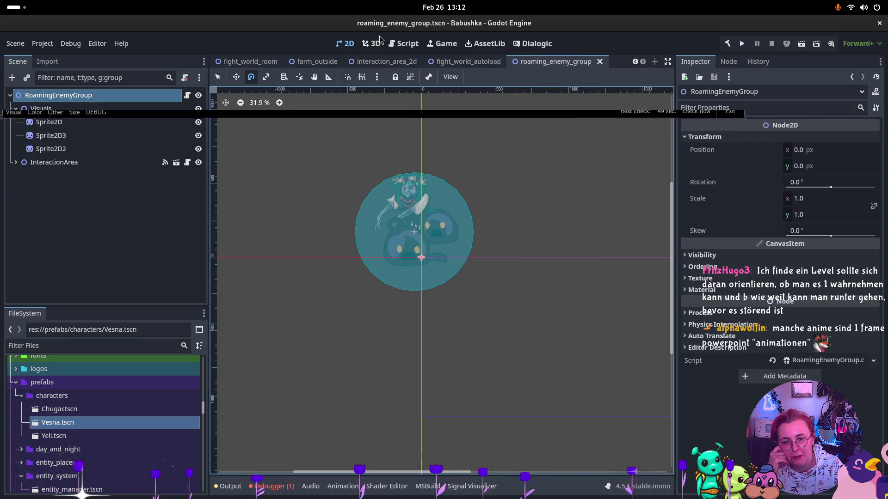
pyautogui.scroll(4, 253, 62)
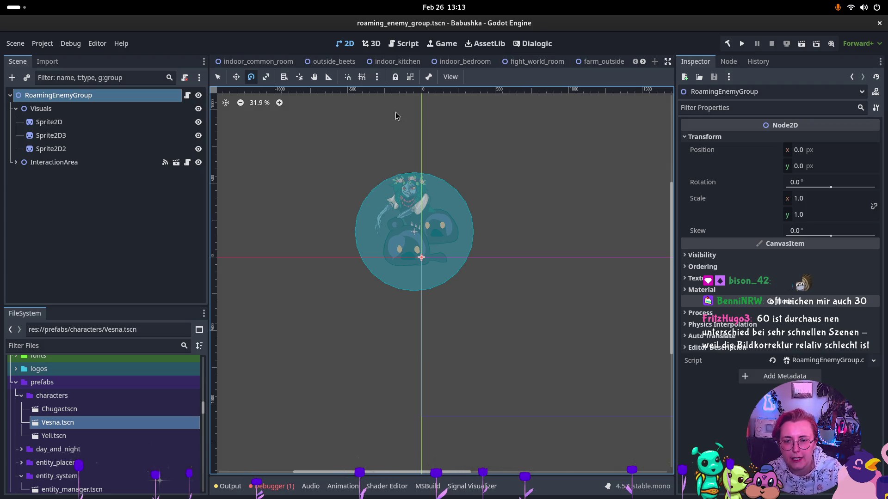
pyautogui.scroll(-3, 433, 65)
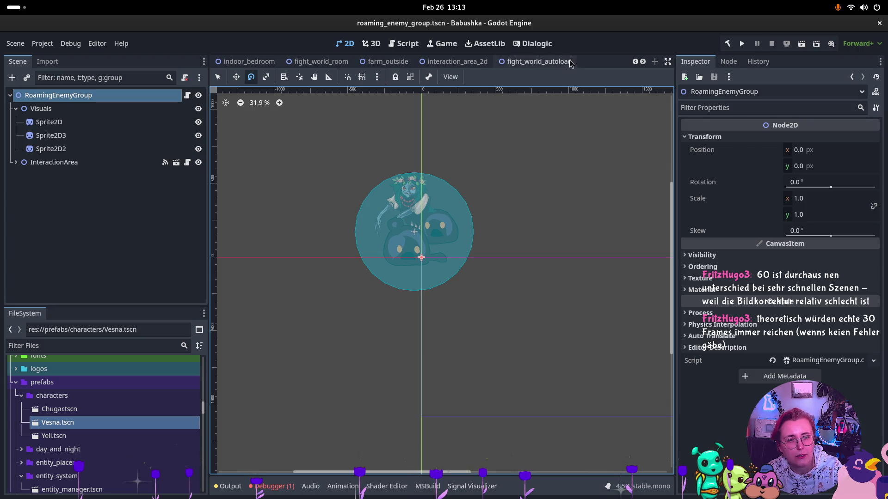
# Close the fight_world_autoload, fight_world_room and roaming_enemy_group tabs one after another
pyautogui.click(537, 62)
pyautogui.click(578, 61)
pyautogui.scroll(2, 384, 64)
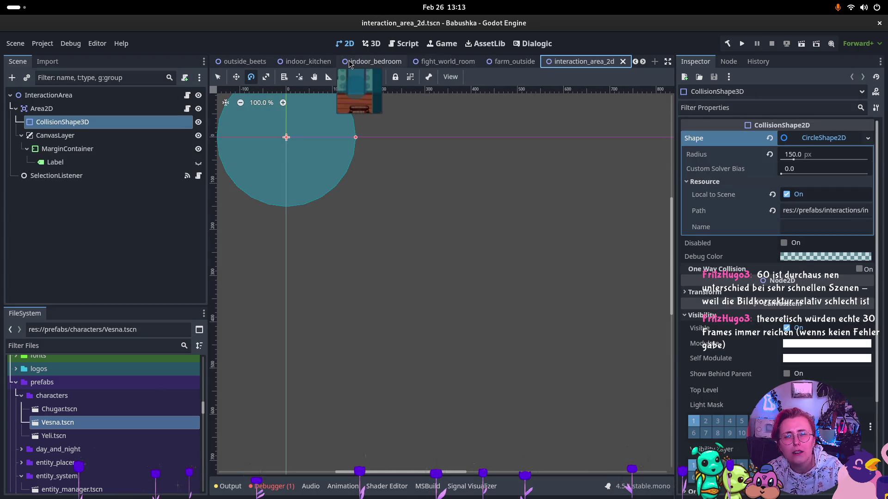
pyautogui.scroll(1, 349, 64)
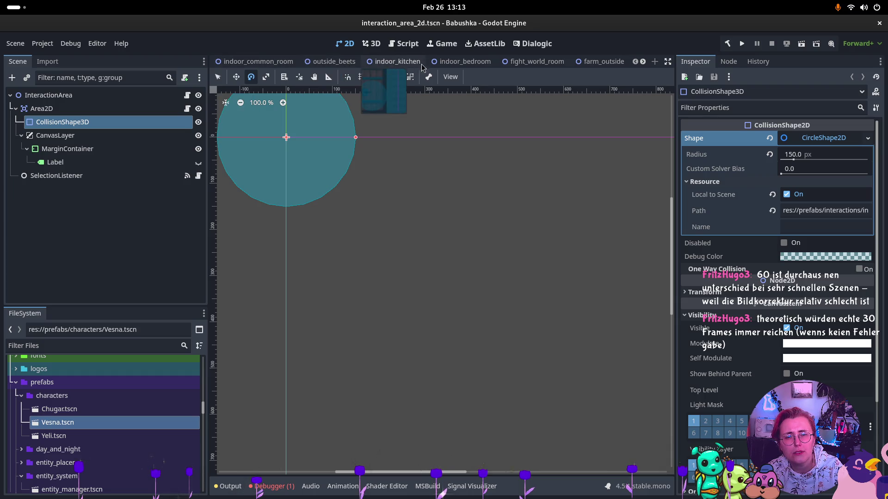
pyautogui.click(546, 61)
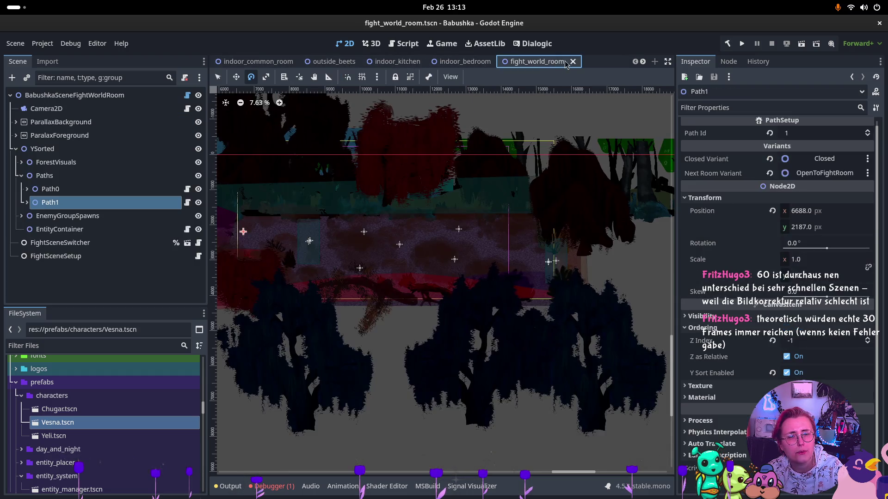
pyautogui.click(573, 61)
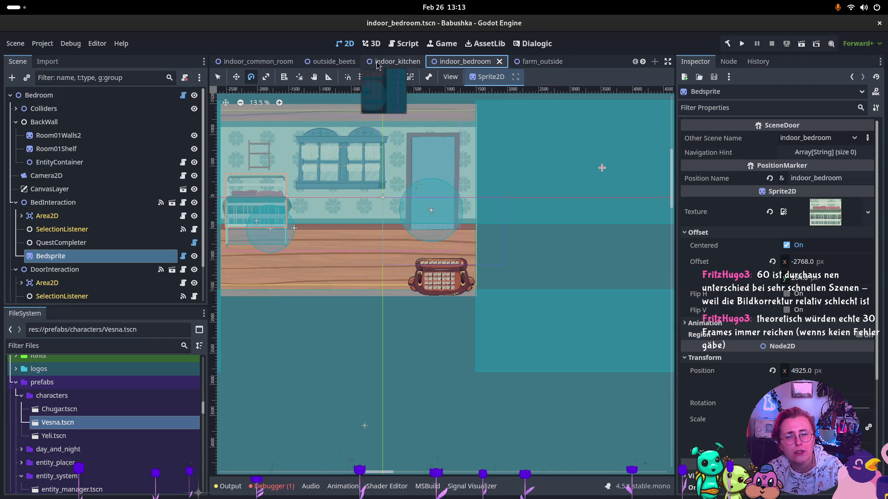
pyautogui.scroll(-2, 312, 64)
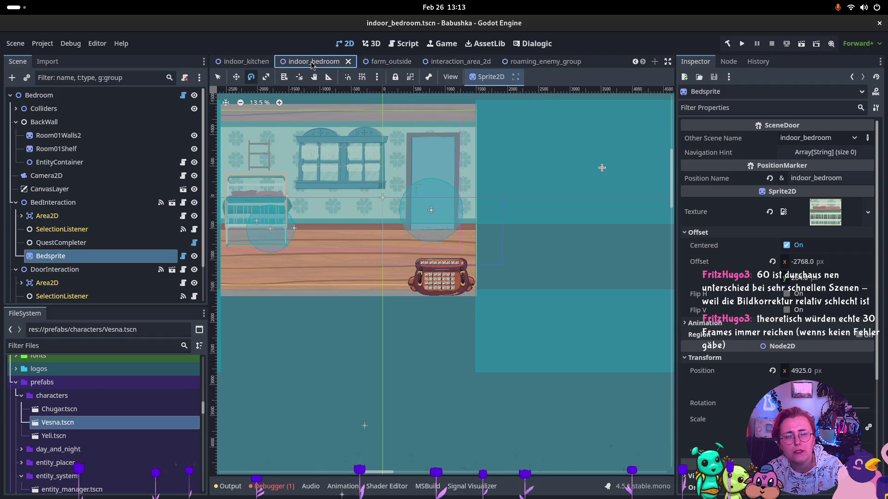
pyautogui.click(548, 62)
pyautogui.click(577, 62)
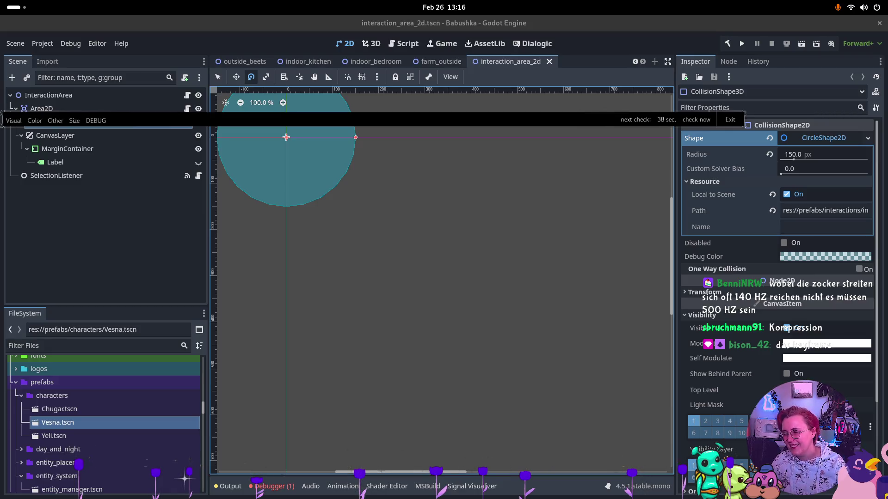
pyautogui.press('super')
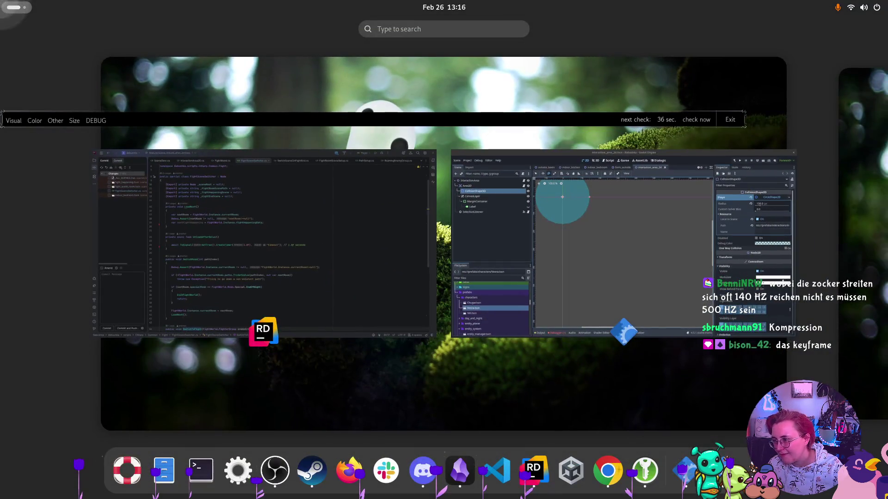
pyautogui.press('super')
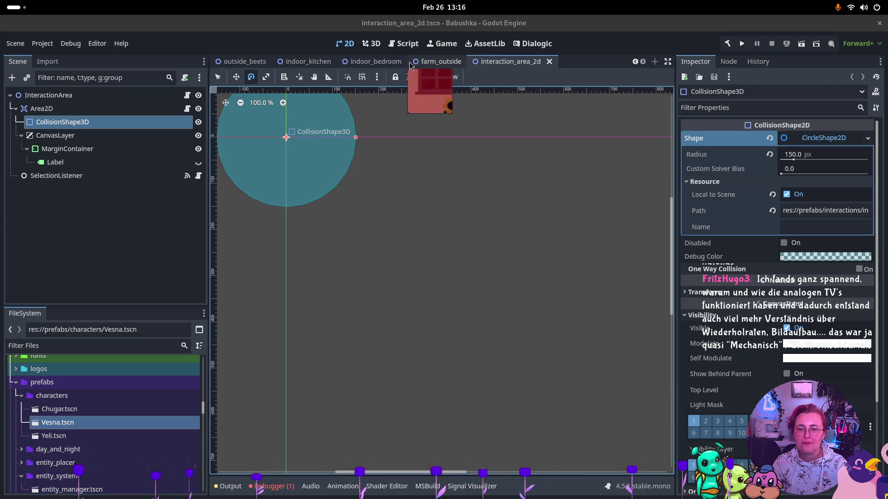
# Switch to the farm_outside scene with its Camera2D, Fence, YSorted and VesnaPlacer nodes
pyautogui.moveTo(751, 237)
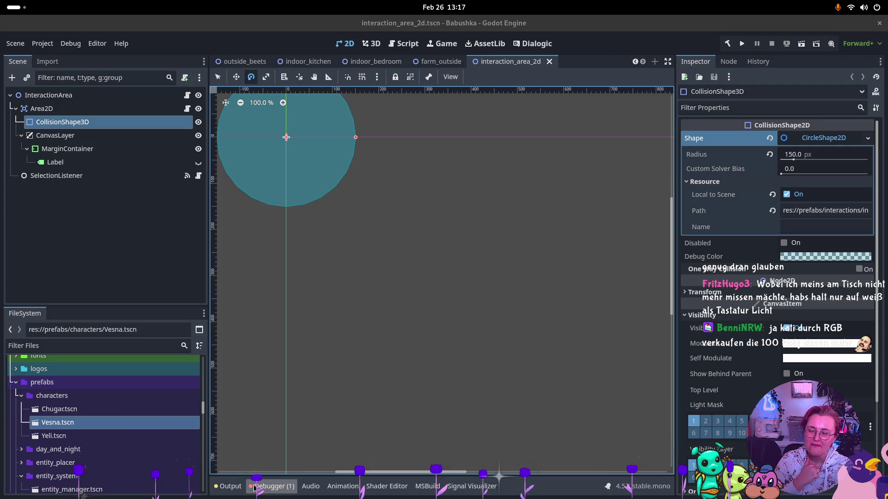
pyautogui.click(424, 65)
pyautogui.scroll(-3, 494, 195)
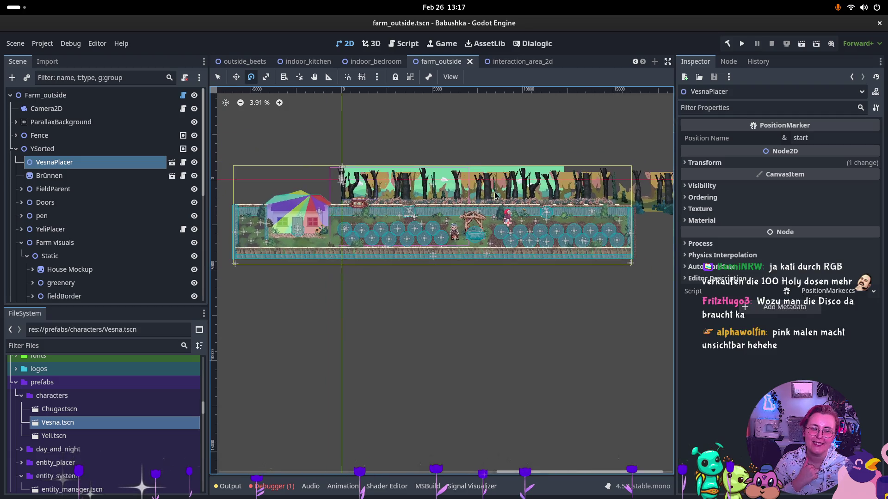
pyautogui.scroll(3, 486, 220)
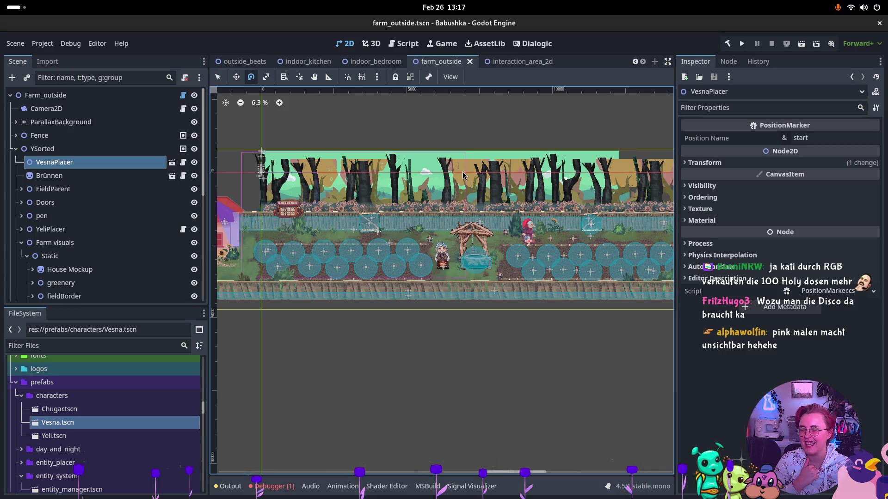
pyautogui.scroll(5, 507, 214)
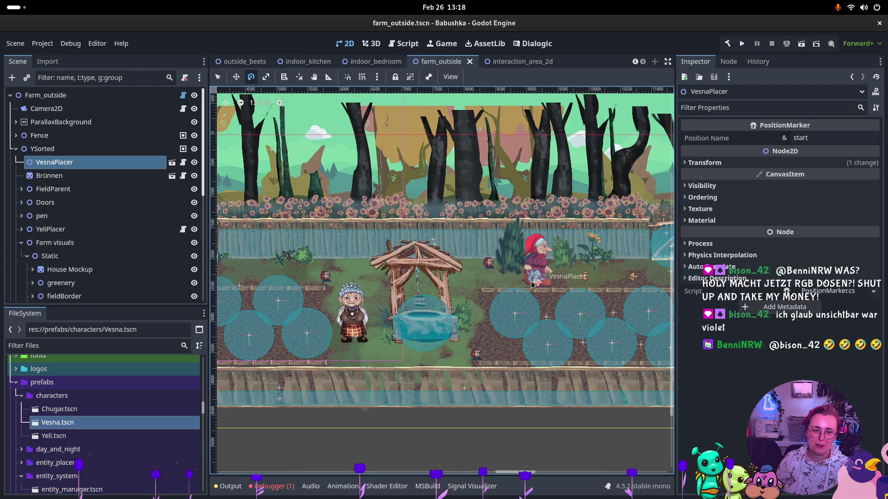
pyautogui.hscroll(3, 536, 282)
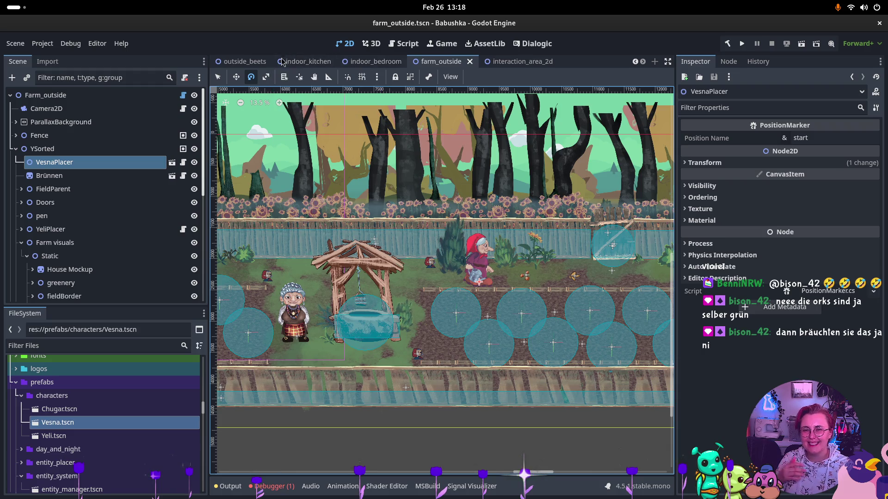
pyautogui.click(373, 61)
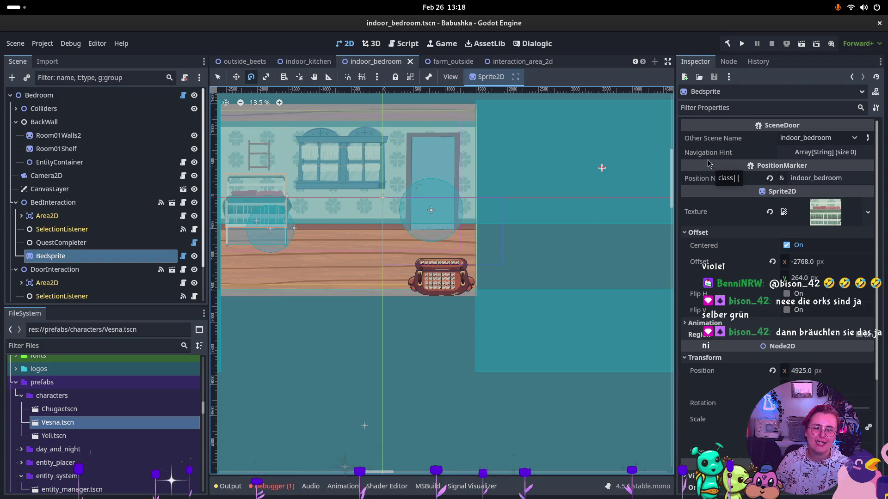
# Check Bedsprite's signals, return to its Inspector properties, and run the game
pyautogui.click(728, 62)
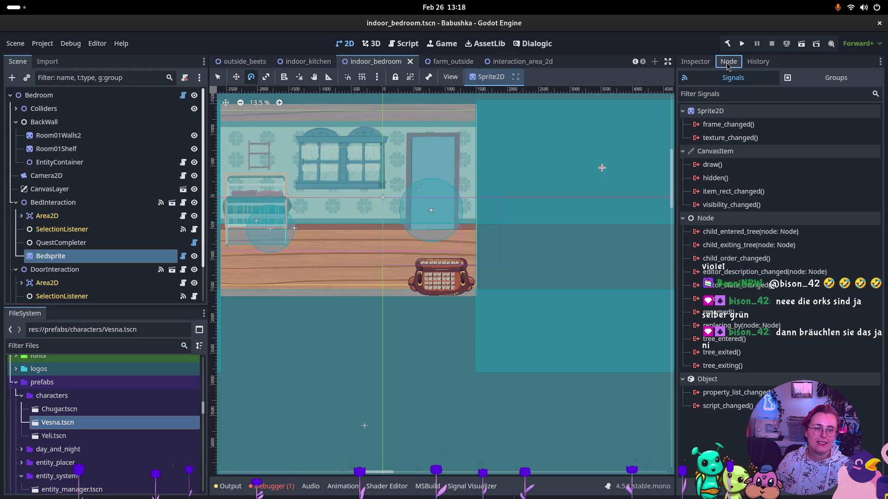
pyautogui.click(699, 63)
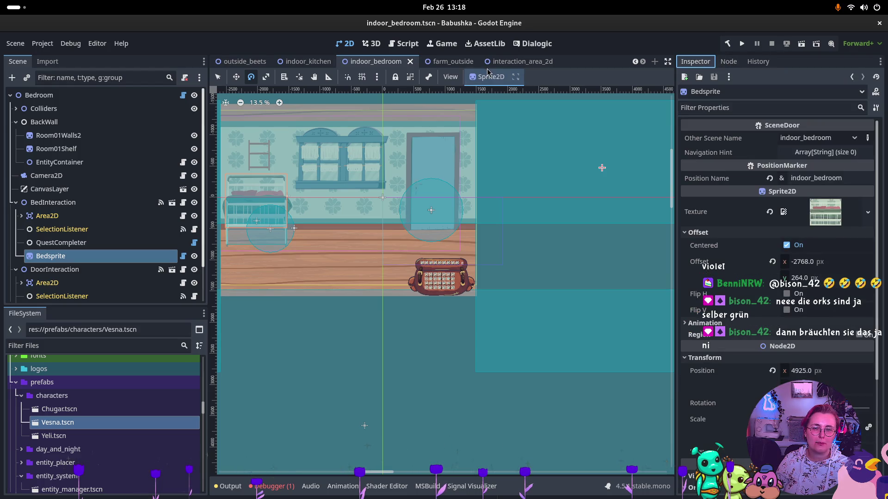
pyautogui.click(742, 43)
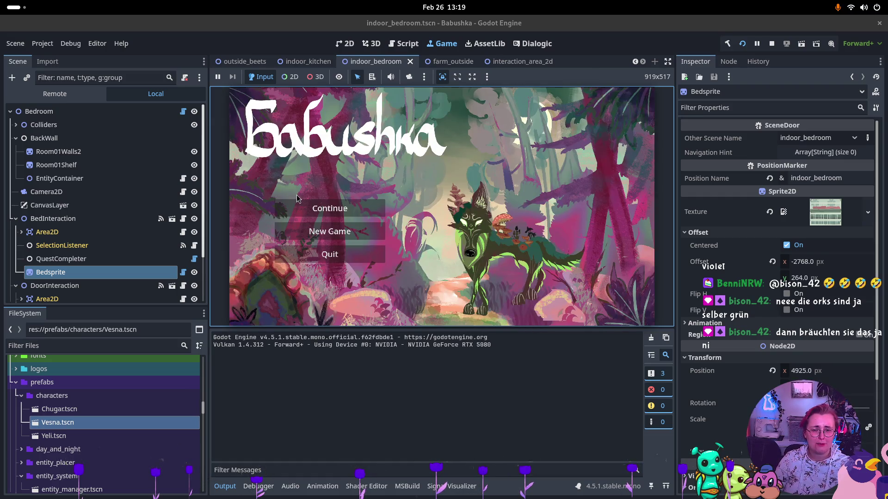
# Continue the saved game and walk Vesna left along the path past the well toward the farmhouse
pyautogui.click(297, 201)
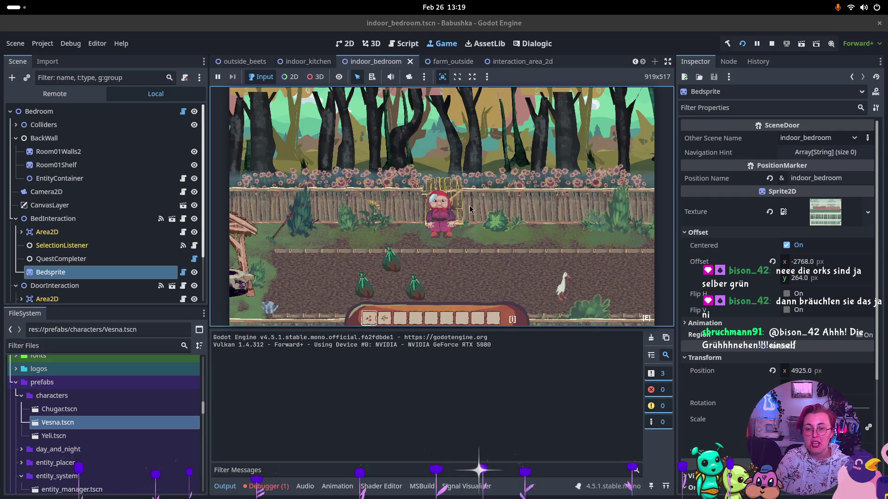
pyautogui.press('a')
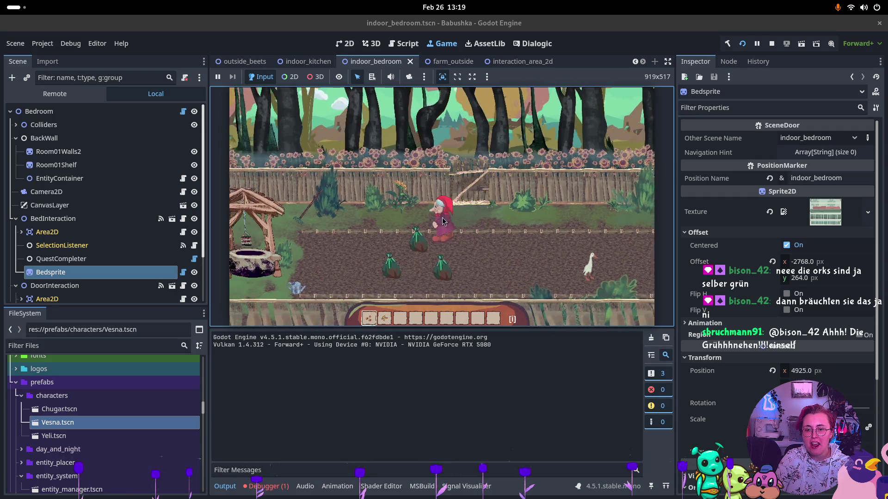
pyautogui.press('a')
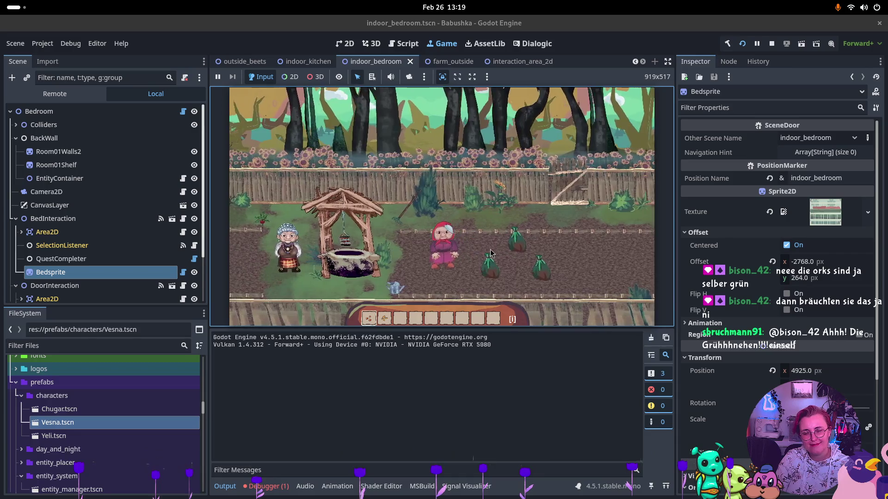
pyautogui.press('a')
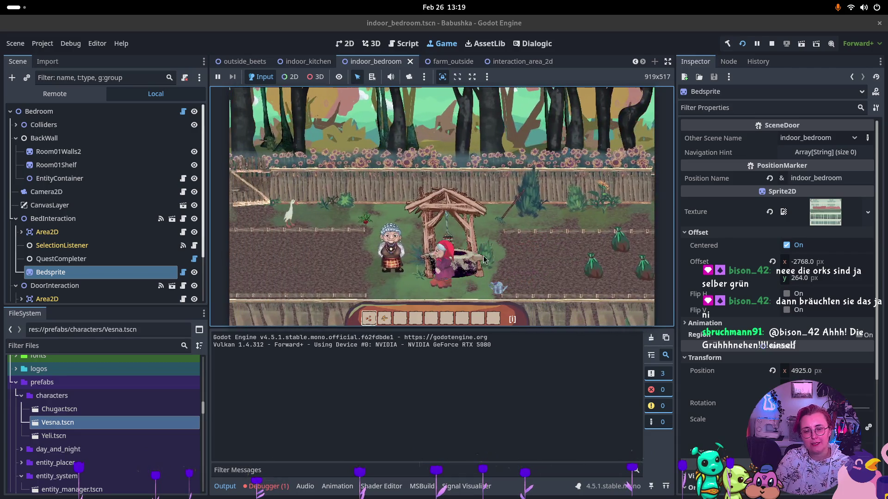
pyautogui.press('a')
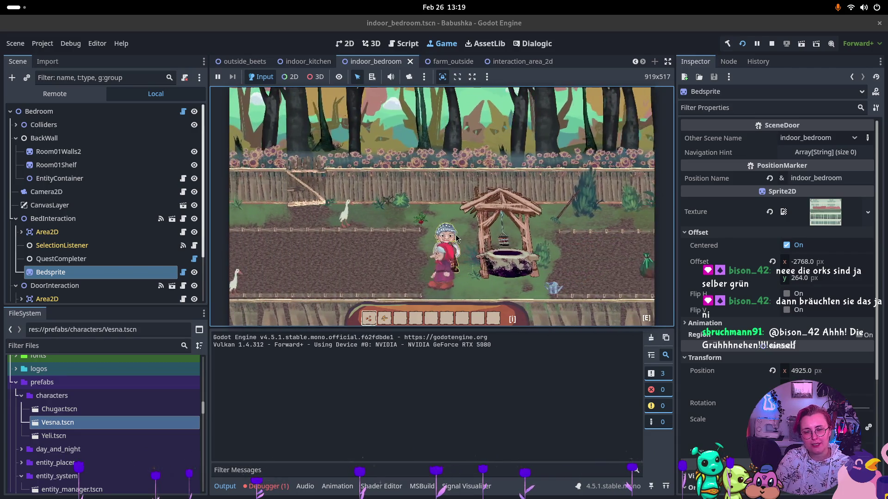
pyautogui.press('a')
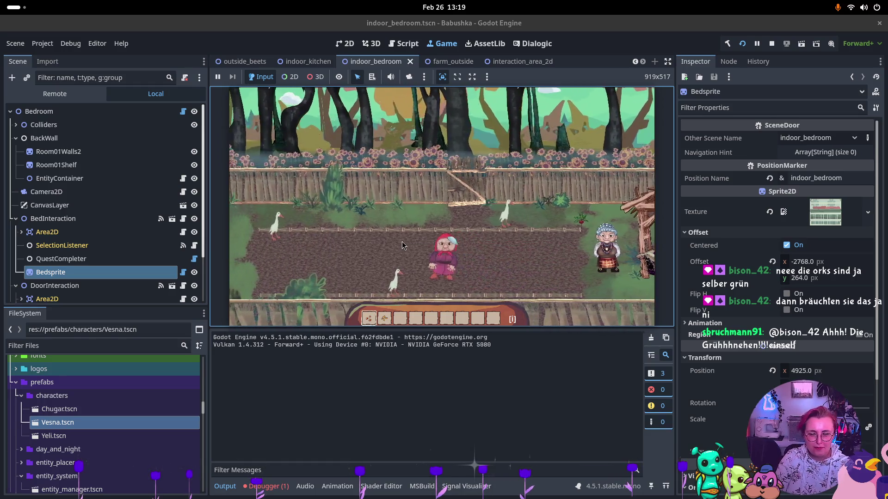
pyautogui.press('a')
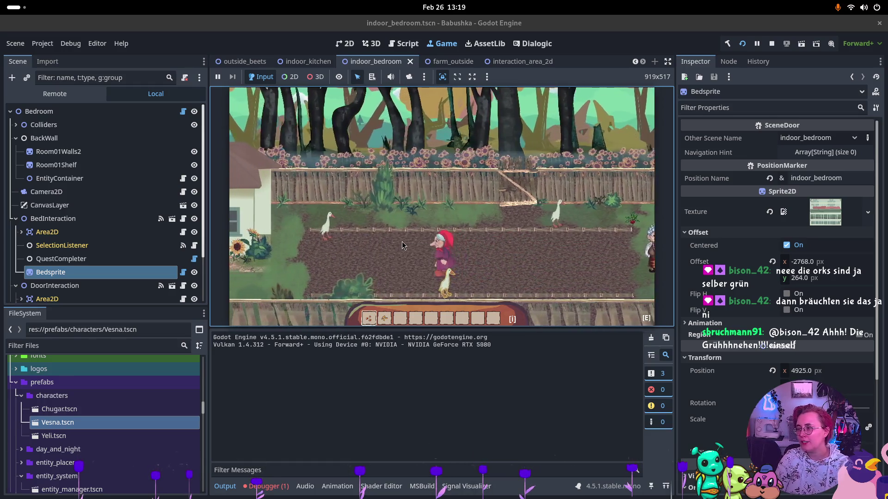
pyautogui.press('a')
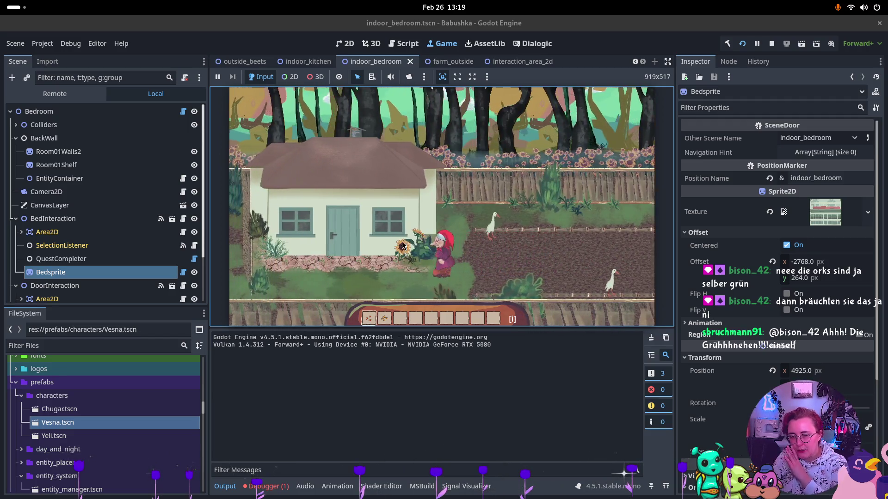
pyautogui.press('a')
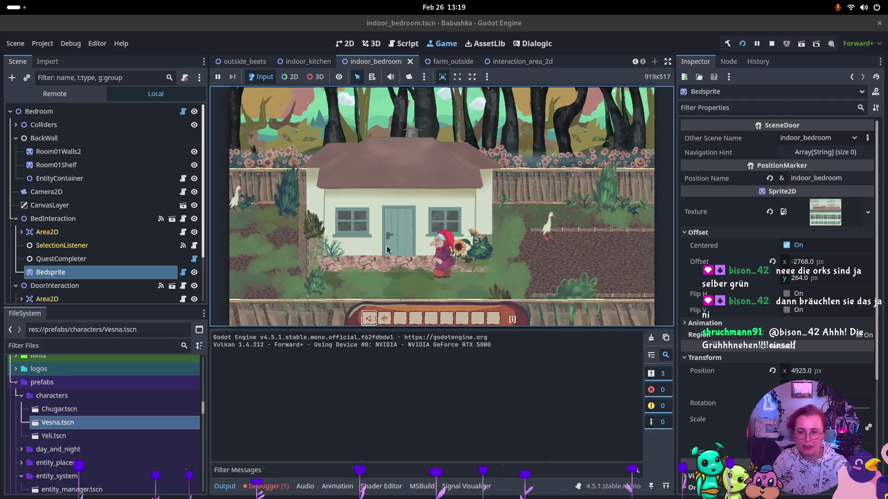
# Enter the farmhouse, then walk right and try the bedroom's curtained door
pyautogui.press('w')
pyautogui.press('e')
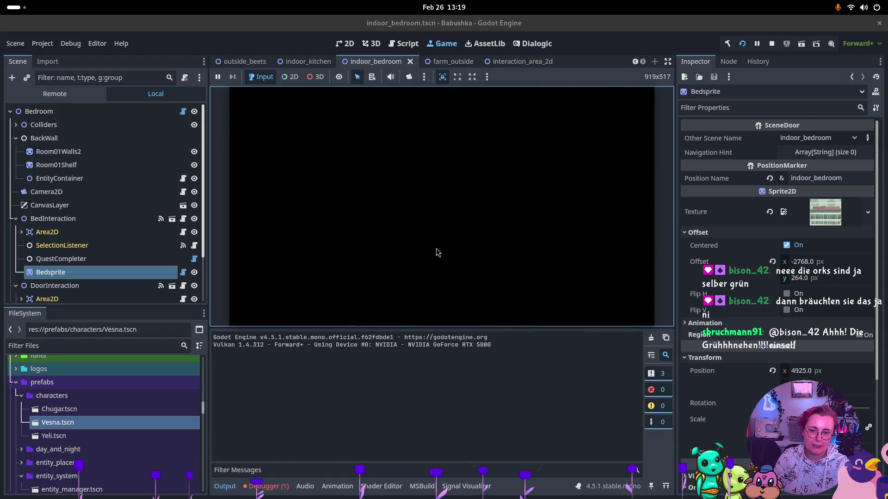
pyautogui.press('d')
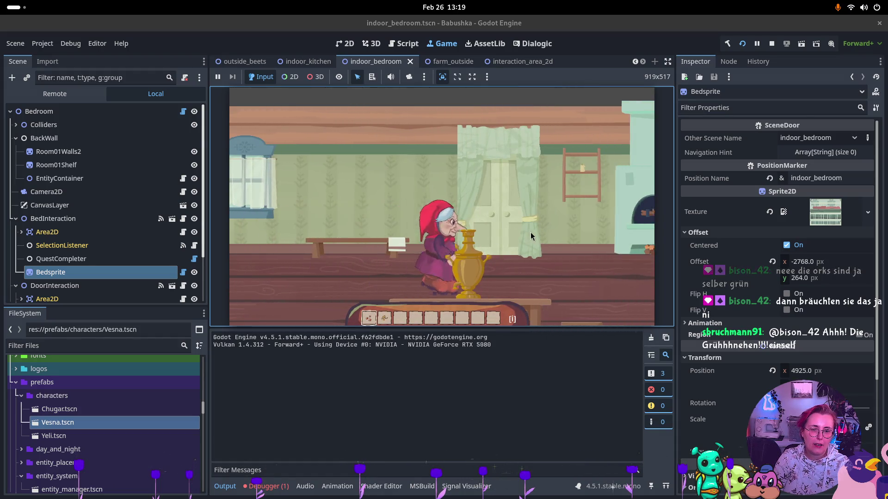
pyautogui.press('w')
pyautogui.press('e')
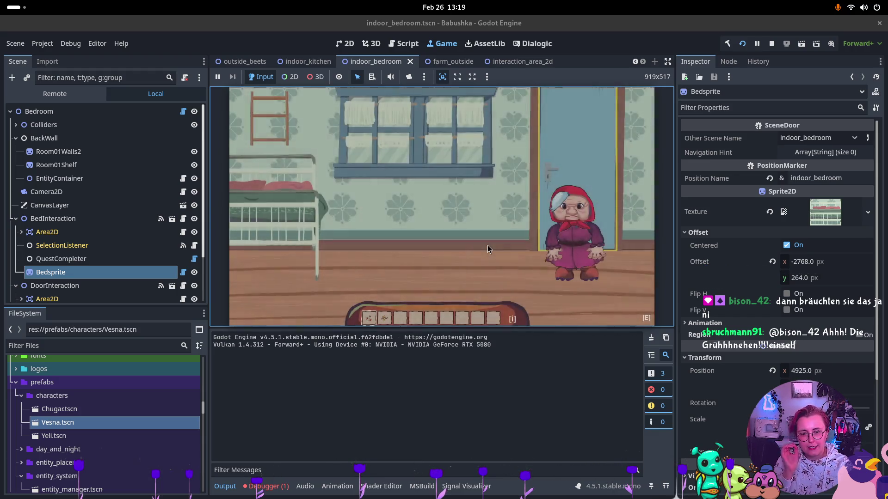
# Walk left to the bed, interact with it, and bring up the live scene tree
pyautogui.press('a')
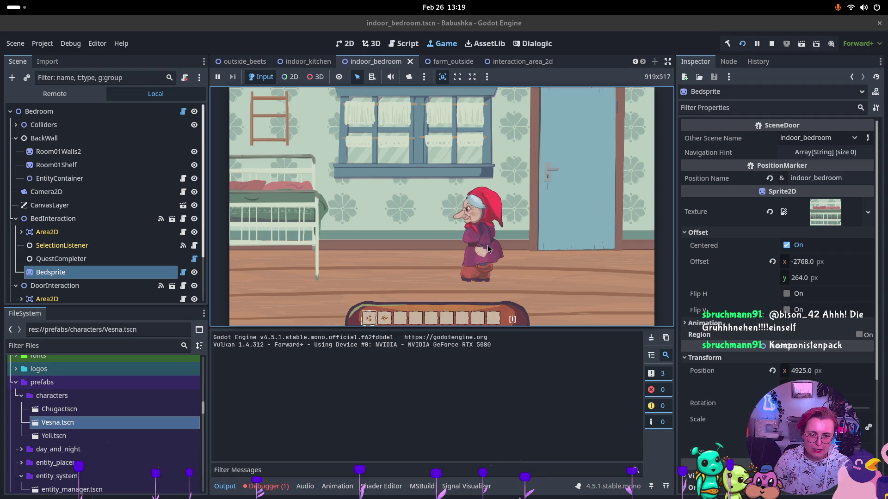
pyautogui.press('a')
pyautogui.press('a')
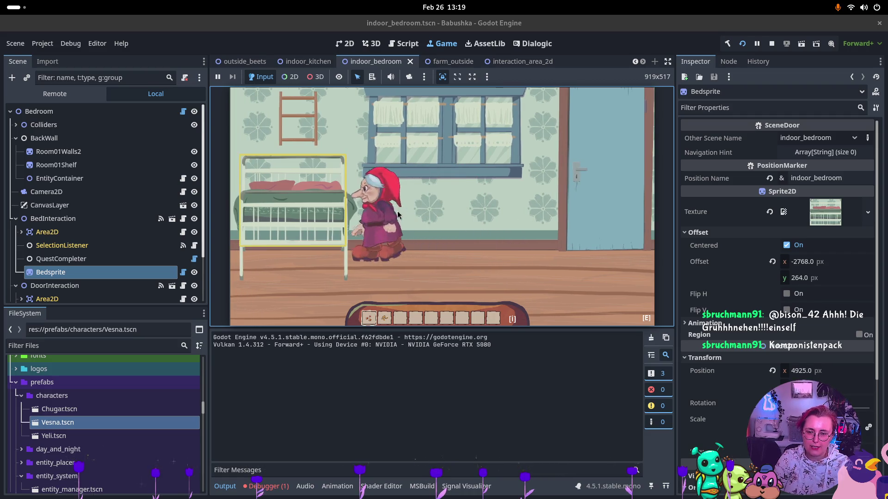
pyautogui.press('e')
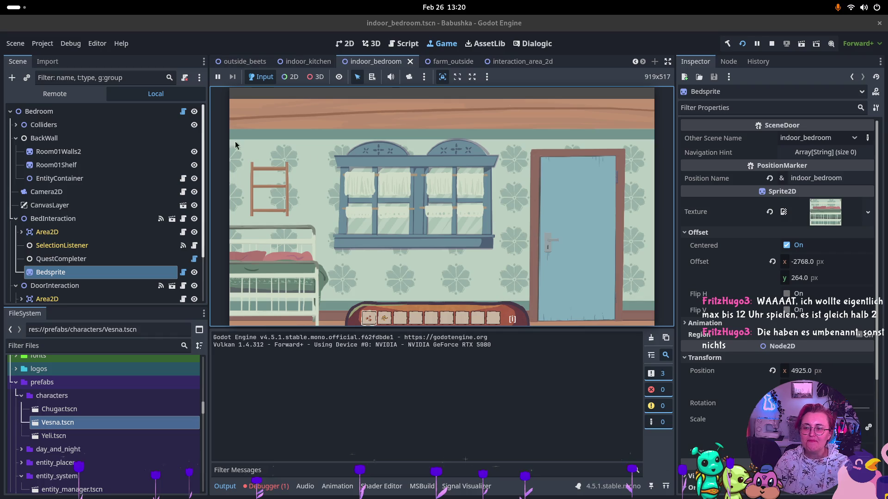
pyautogui.click(92, 93)
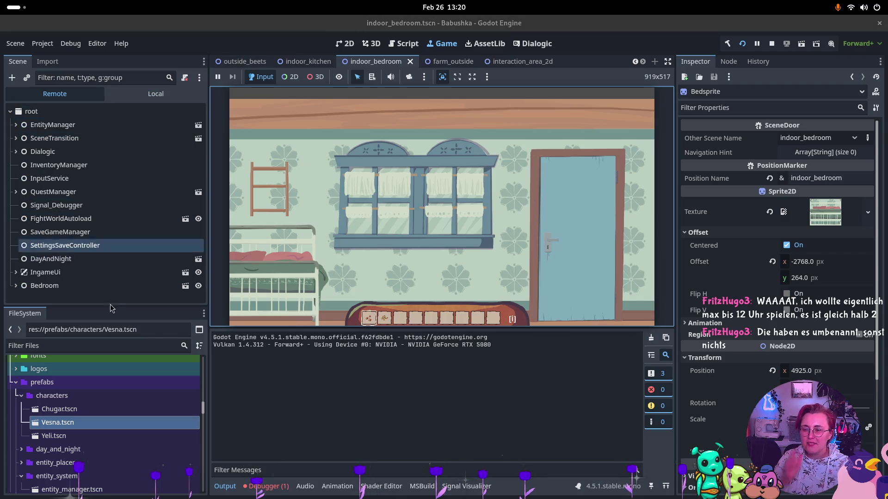
# Expand the live Bedroom node and inspect Camera2D, BackWall, BedInteraction and CanvasLayer, then refocus the game
pyautogui.click(24, 287)
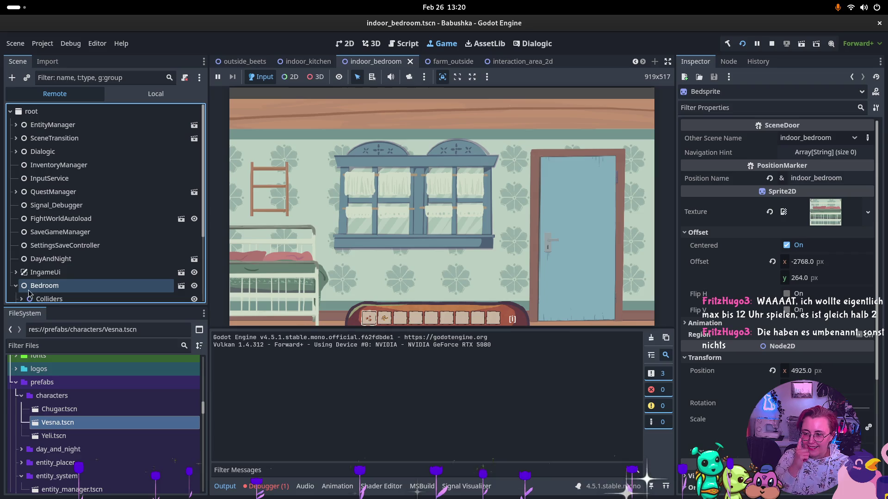
pyautogui.scroll(-5, 129, 249)
pyautogui.click(135, 228)
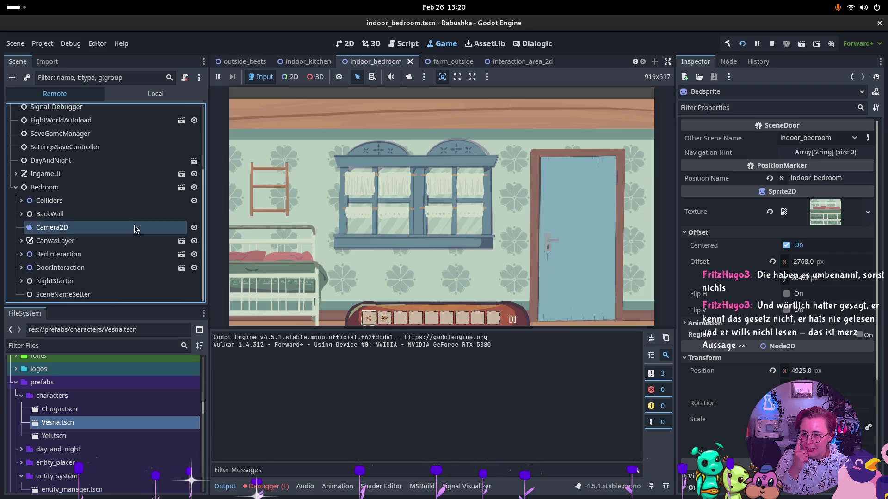
pyautogui.click(135, 219)
pyautogui.click(74, 259)
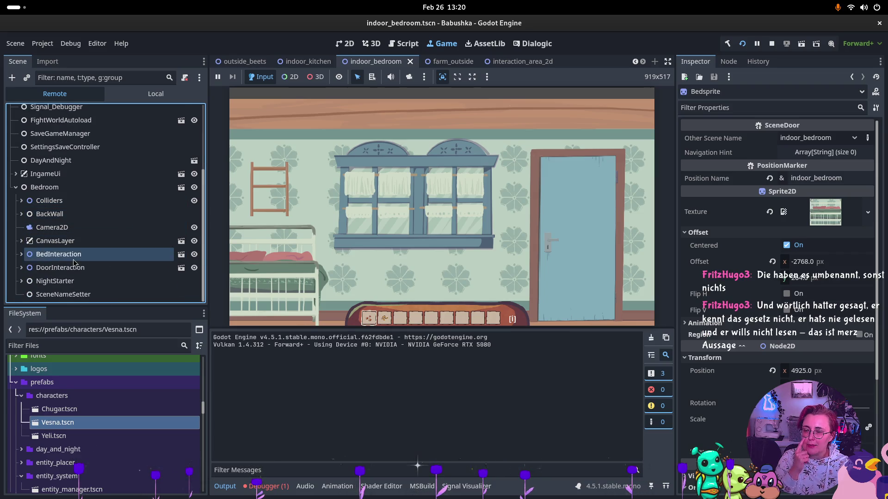
pyautogui.click(18, 216)
pyautogui.click(16, 238)
pyautogui.click(20, 254)
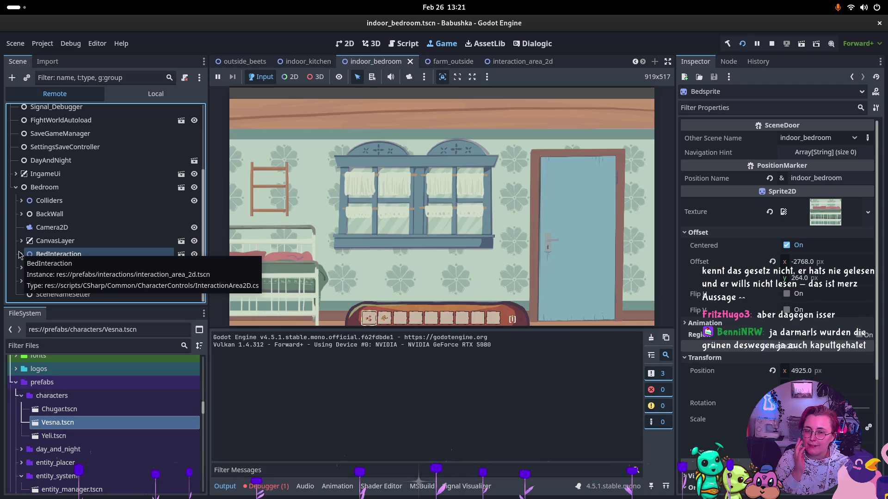
pyautogui.click(22, 241)
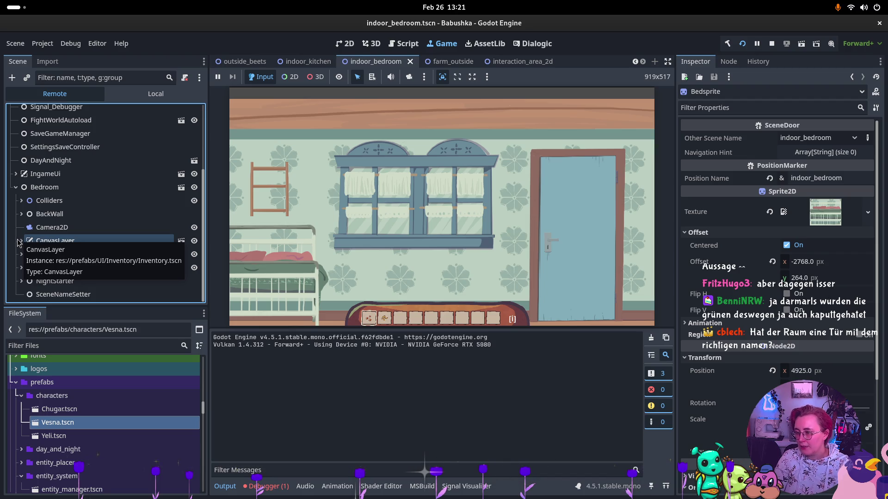
pyautogui.click(356, 107)
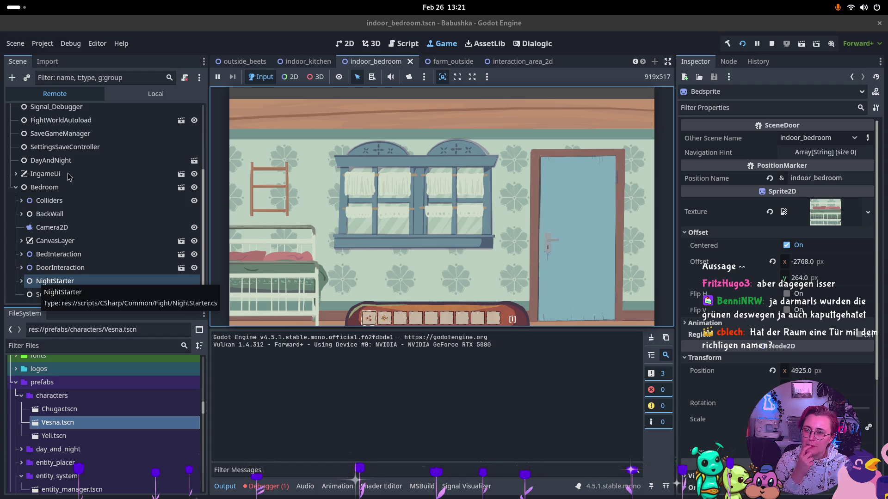
# Filter the Remote tree for 'Vesna', view its live properties, then clear the filter
pyautogui.click(123, 79)
pyautogui.write('Ve')
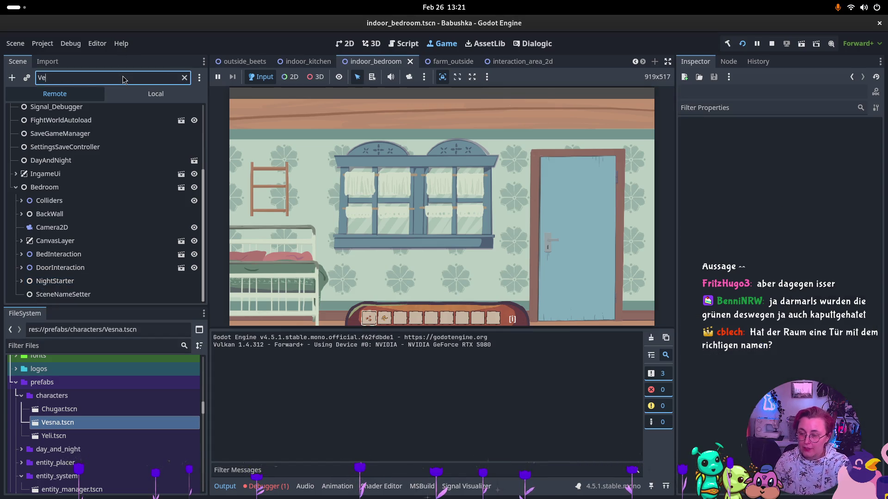
pyautogui.write('sna')
pyautogui.click(112, 110)
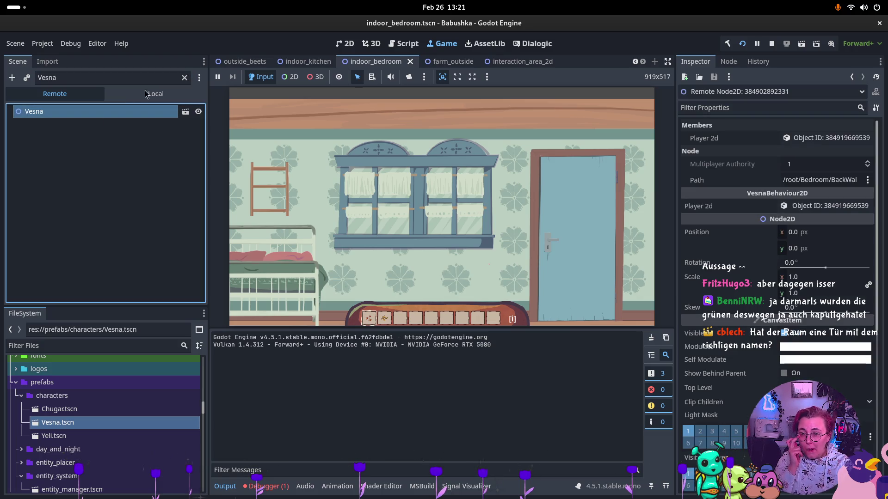
pyautogui.click(184, 78)
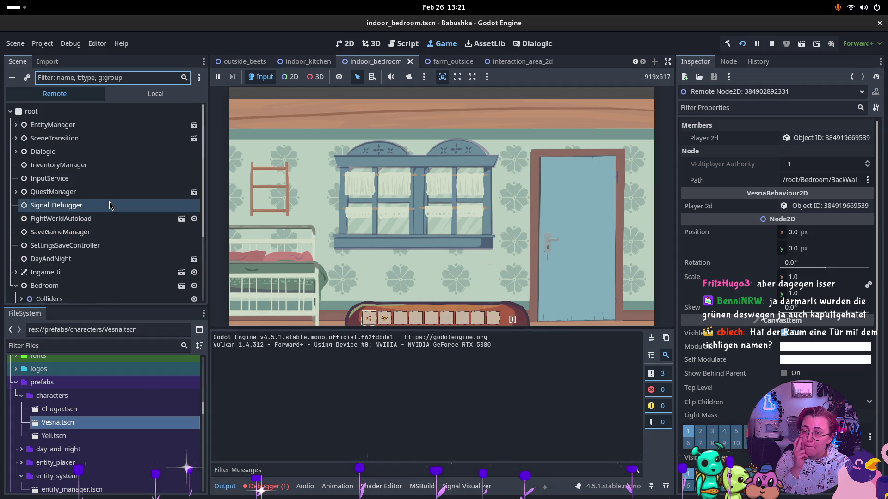
pyautogui.click(64, 168)
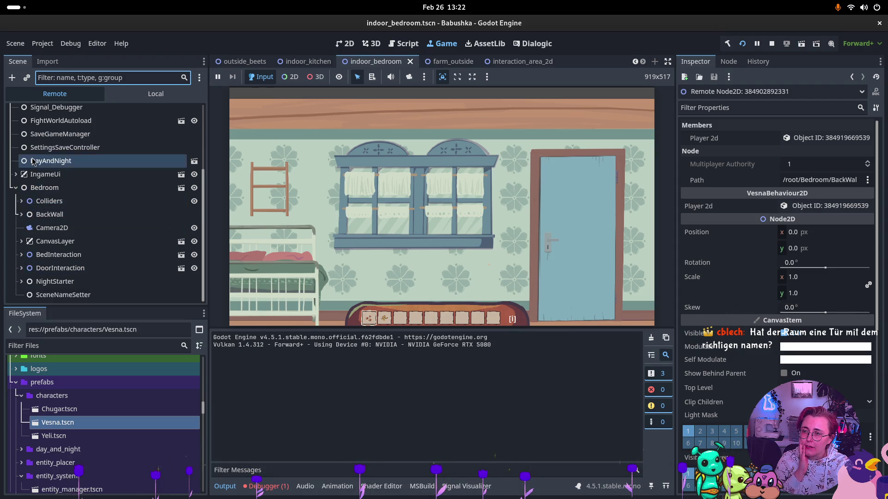
# Expand BackWall in the live tree and switch the game's hotbar to slot 4
pyautogui.scroll(3, 31, 176)
pyautogui.scroll(1, 30, 164)
pyautogui.scroll(-4, 31, 165)
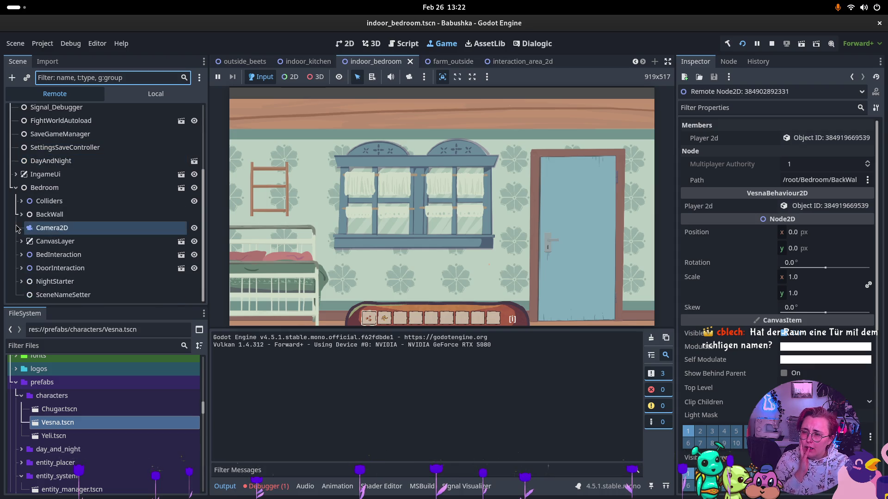
pyautogui.click(22, 215)
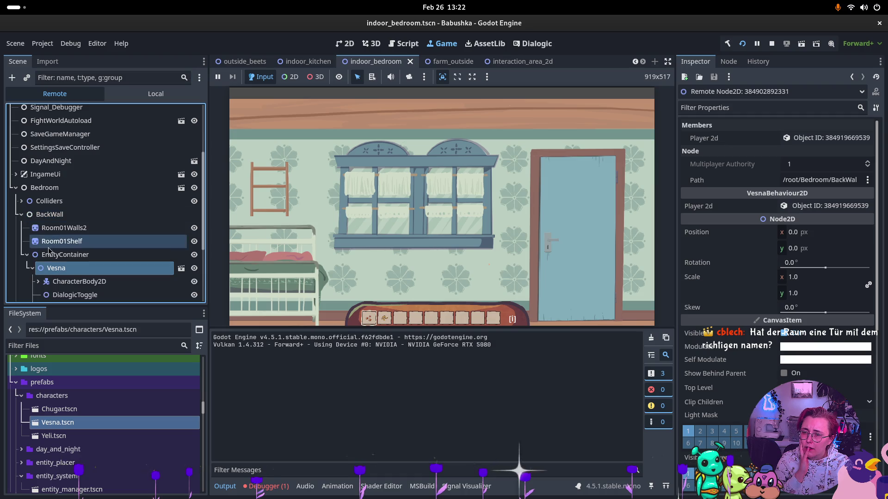
pyautogui.scroll(-2, 81, 226)
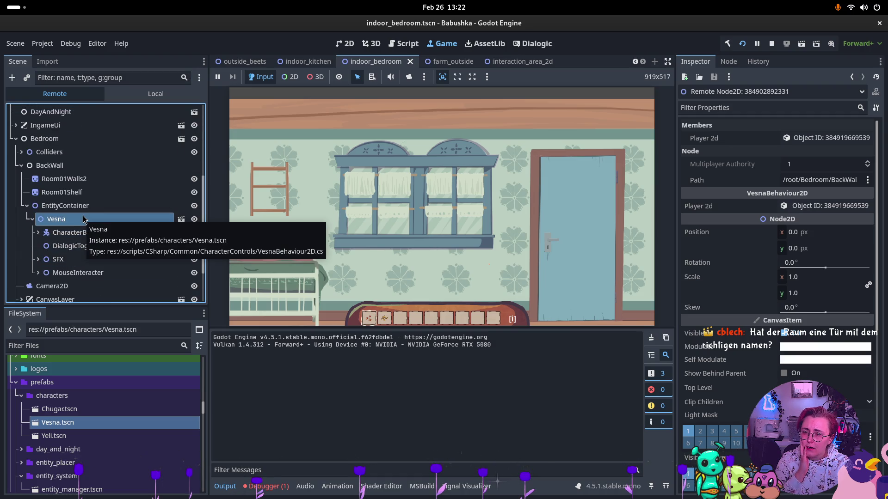
pyautogui.click(479, 110)
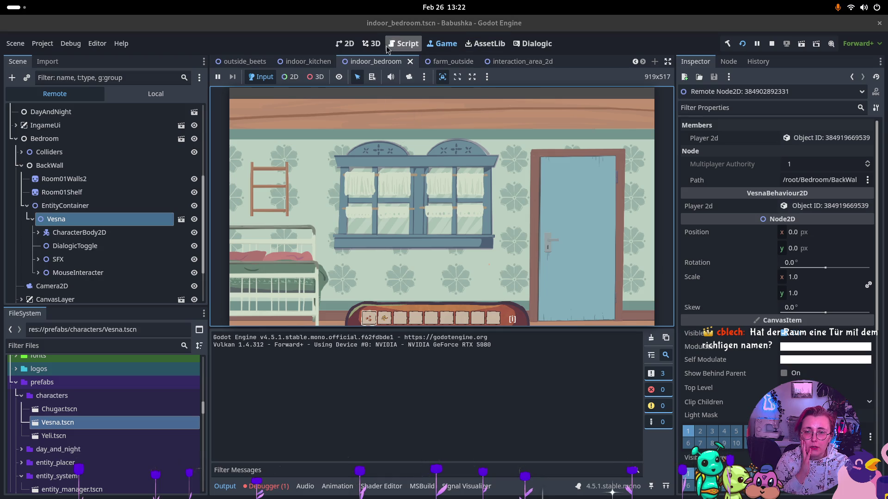
pyautogui.press('4')
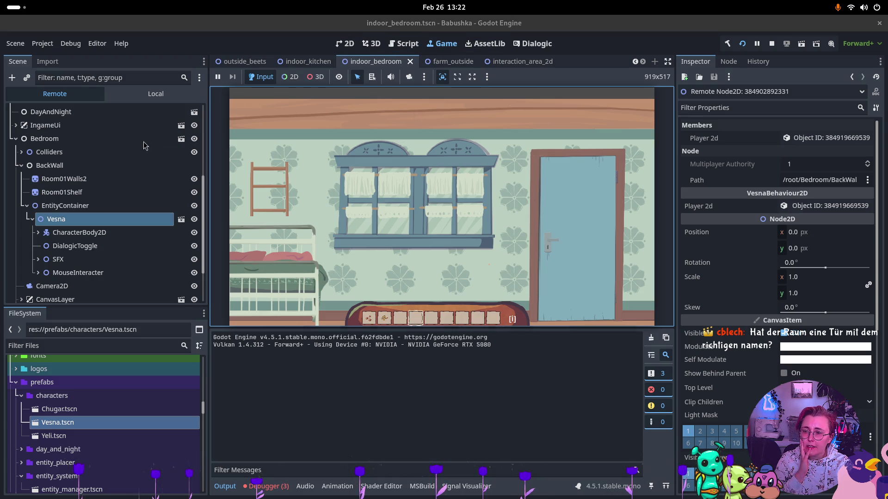
pyautogui.scroll(5, 73, 204)
pyautogui.scroll(-5, 60, 208)
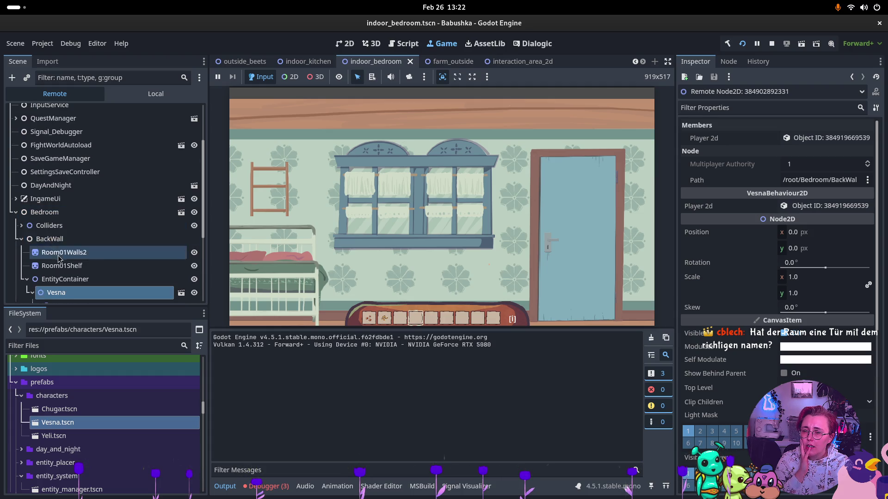
pyautogui.scroll(-5, 58, 257)
# Expand MouseInteracter and select its Interacter area (Maximum Reach 1000.0), then select Camera2D
pyautogui.click(55, 273)
pyautogui.click(39, 272)
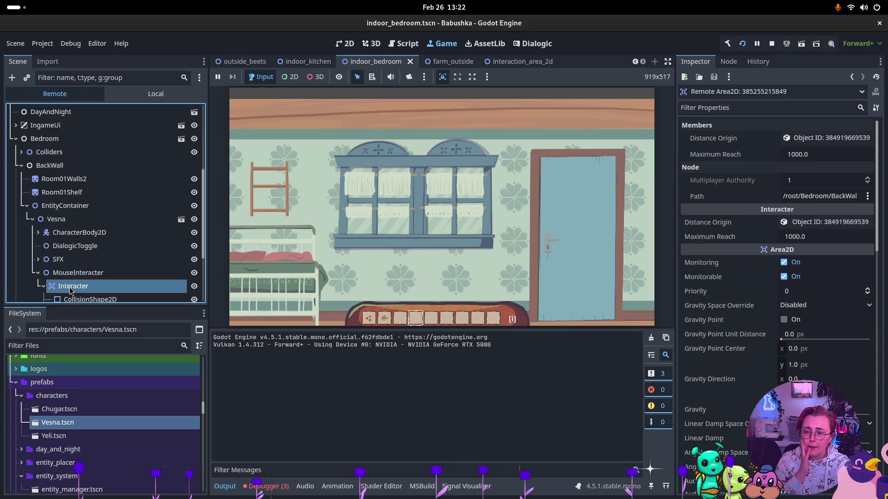
pyautogui.click(38, 273)
pyautogui.scroll(-4, 39, 276)
pyautogui.click(52, 227)
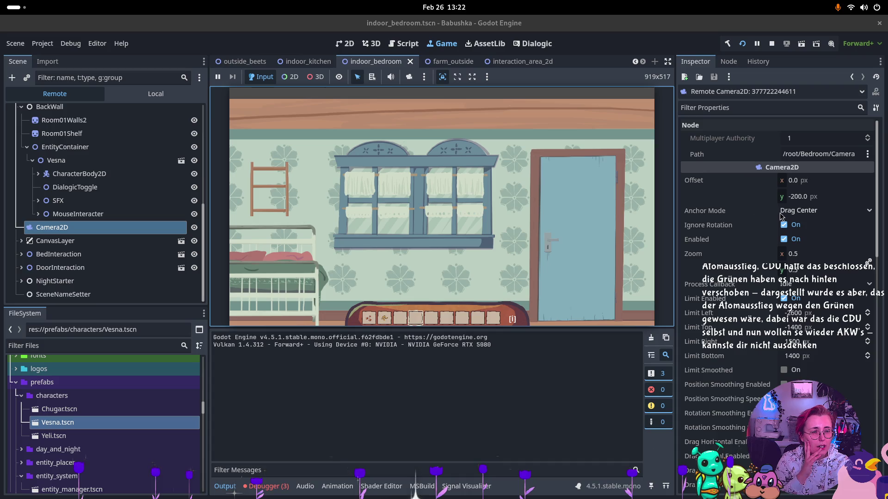
# Drag the live Camera2D zoom down to 0.195 and show the Debugger's three errors
pyautogui.moveTo(791, 260); pyautogui.dragTo(786, 248)
pyautogui.click(646, 175)
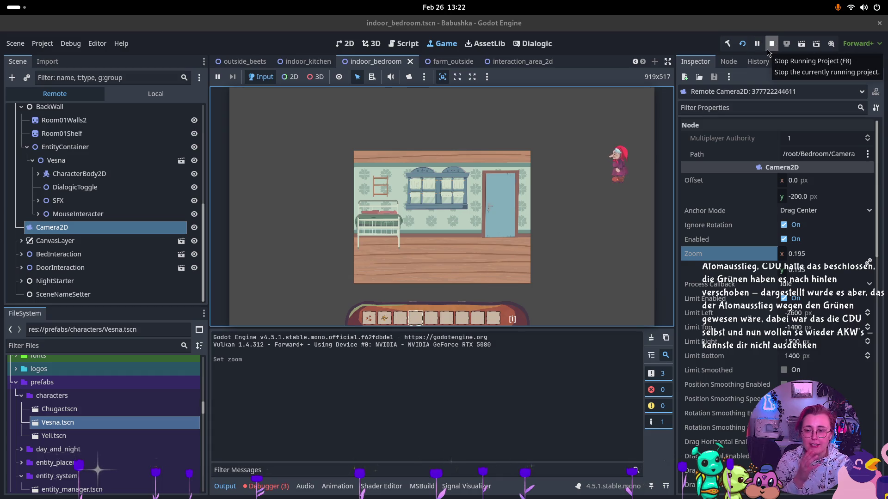
pyautogui.click(266, 486)
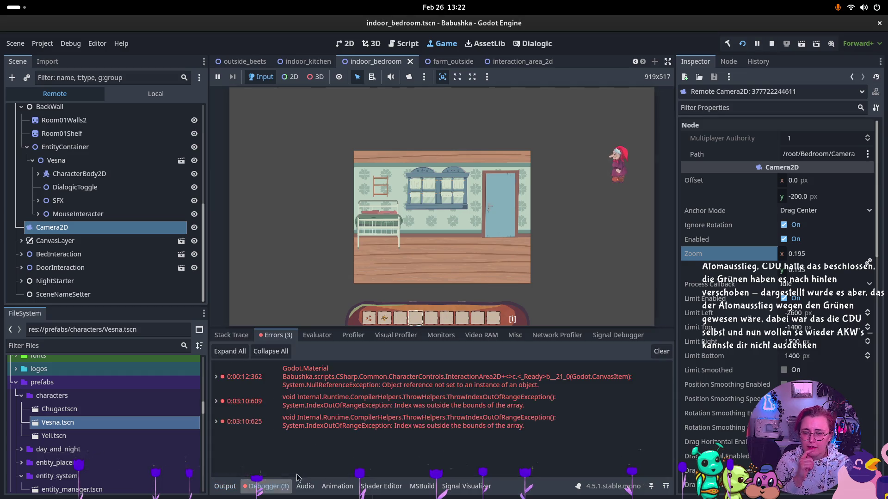
# Expand the third error to see its IndexOutOfRangeException trace at InventoryUi.cs:82
pyautogui.moveTo(527, 390)
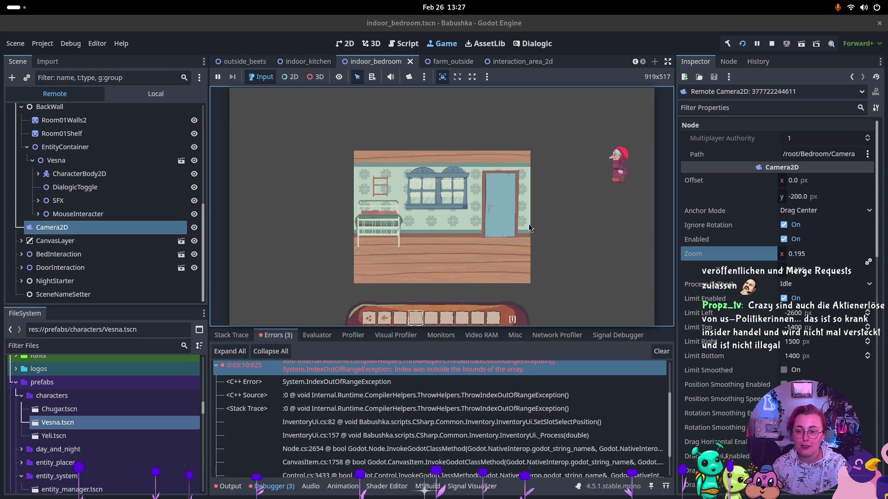
# Select the live Vesna node, then stop the running game with F8
pyautogui.click(530, 228)
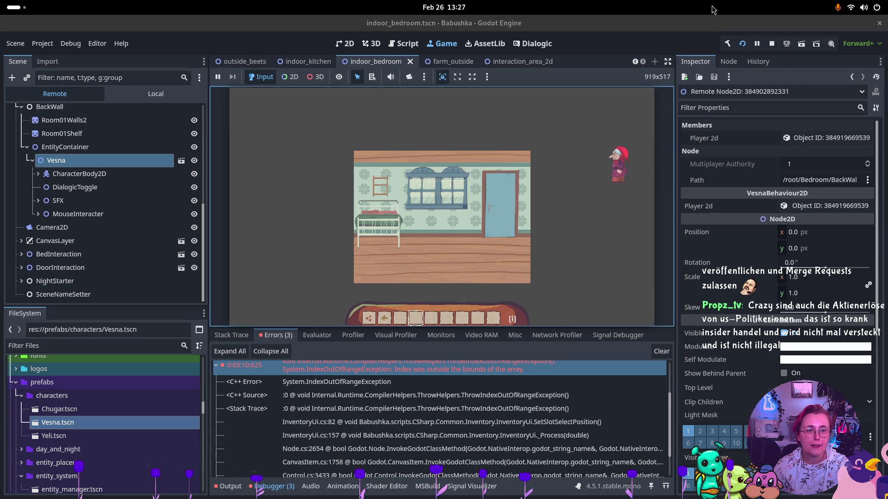
pyautogui.press('F8')
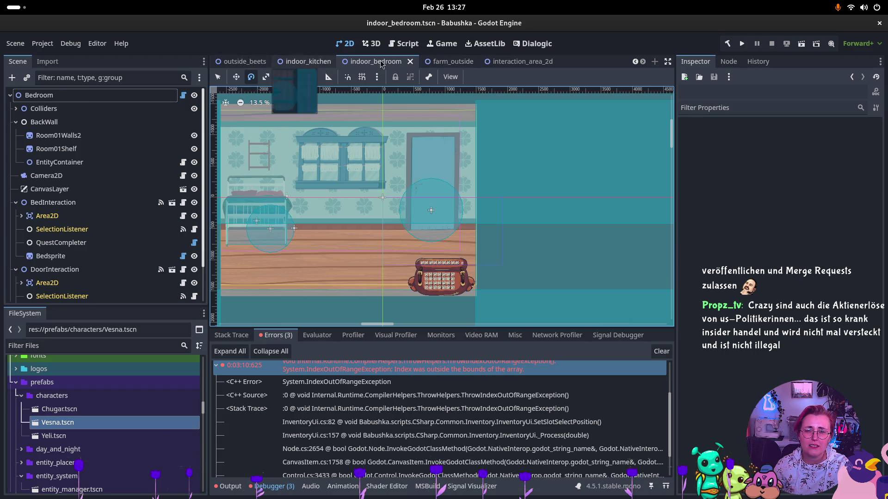
# Zoom the 2D view out and select DoorInteraction to review its Active and Use Outline settings
pyautogui.scroll(-1, 387, 148)
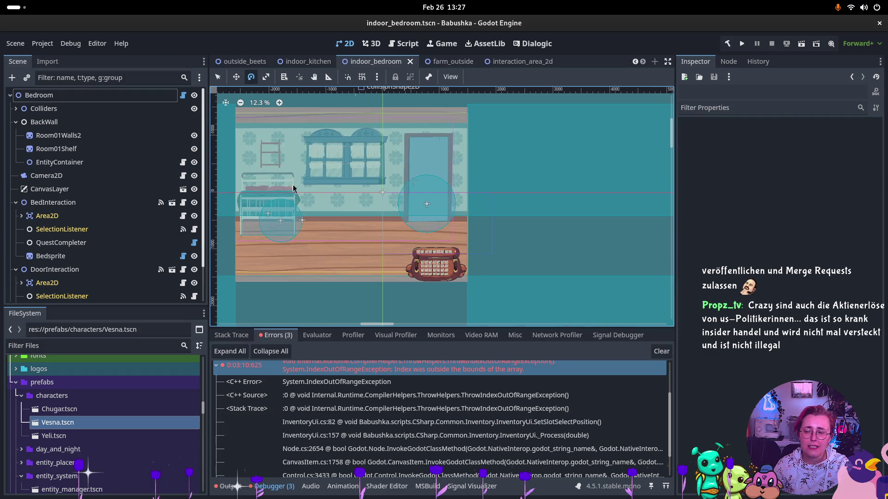
pyautogui.click(88, 269)
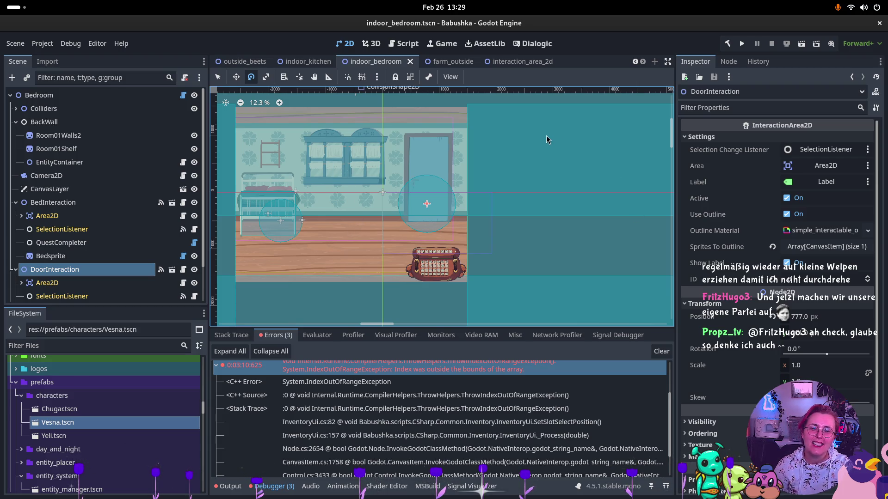
pyautogui.scroll(-3, 116, 268)
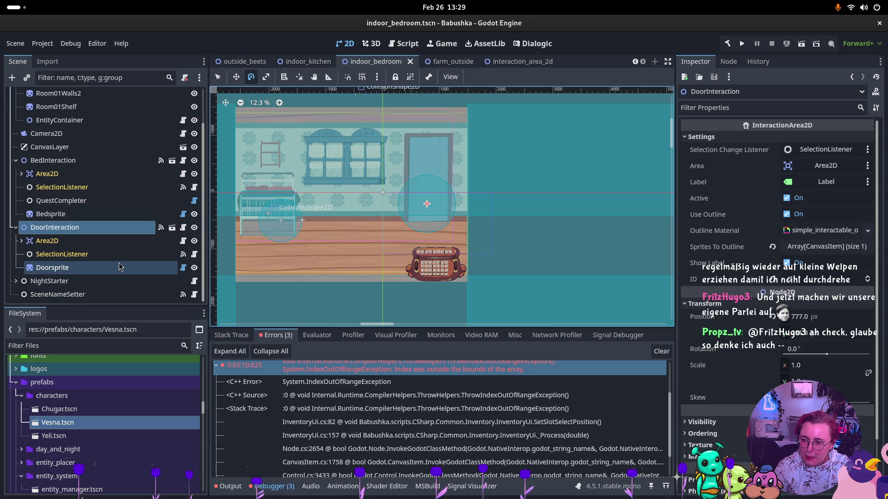
# Compare BedInteraction, DoorInteraction, Doorsprite and QuestCompleter, then select Bedsprite (offset x -2768, position x 4925)
pyautogui.click(88, 161)
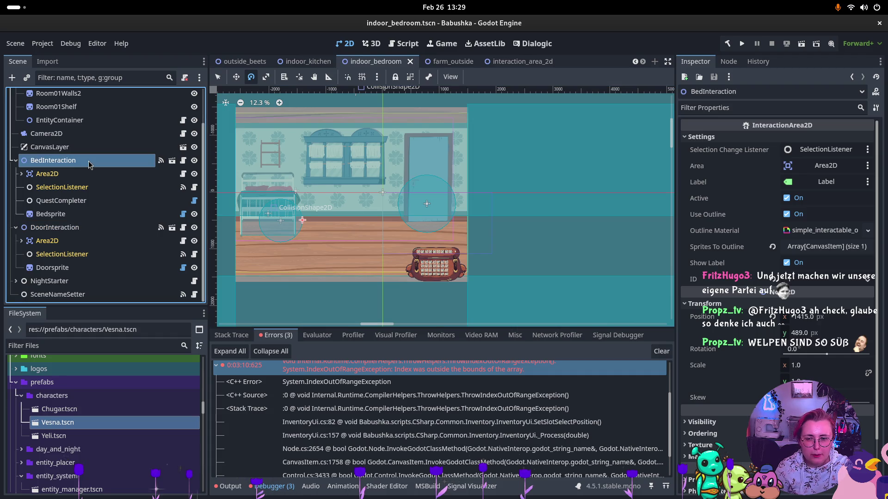
pyautogui.click(104, 227)
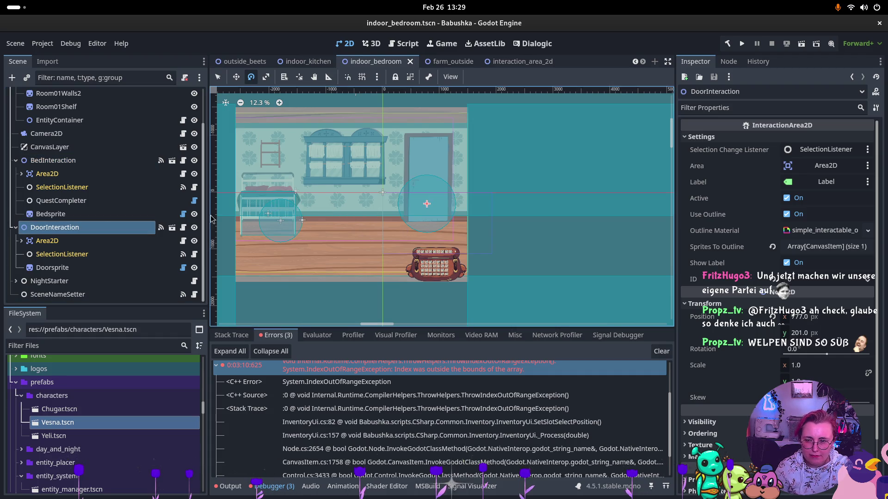
pyautogui.click(70, 227)
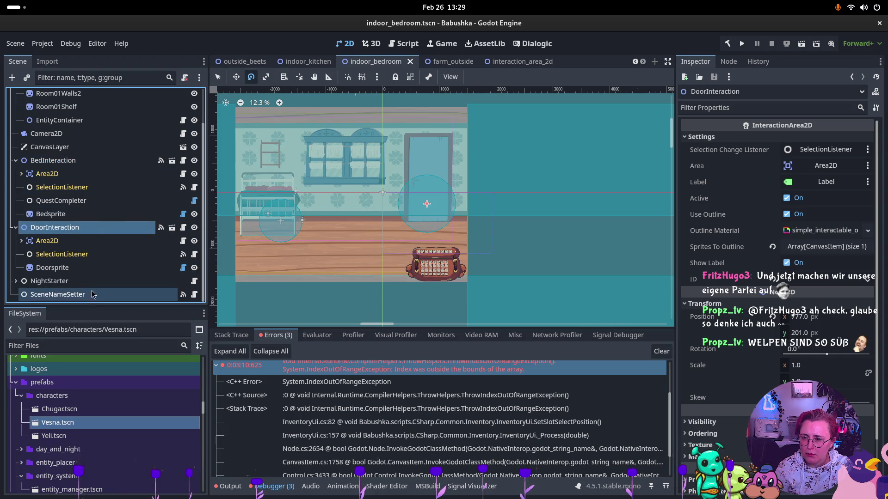
pyautogui.click(92, 271)
pyautogui.scroll(-5, 773, 354)
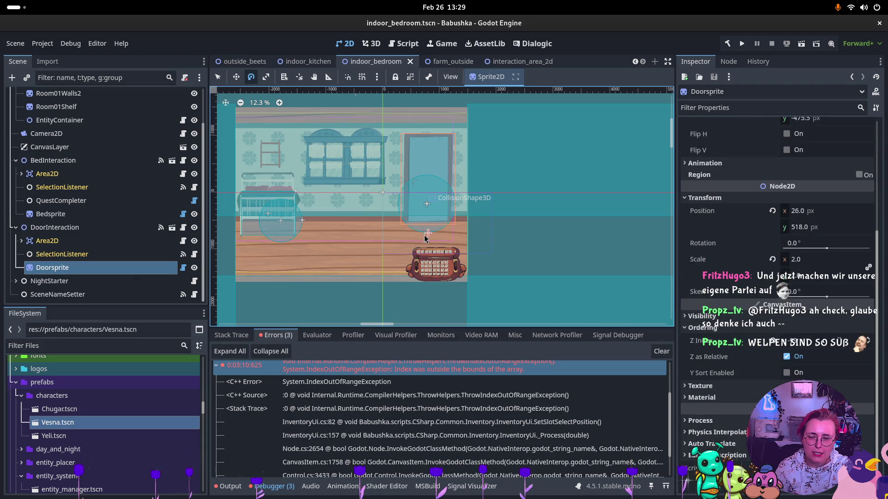
pyautogui.click(139, 227)
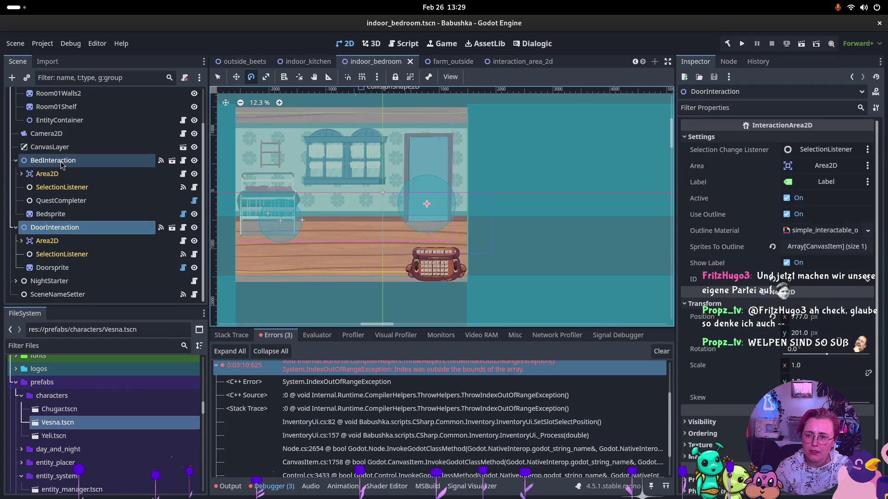
pyautogui.click(116, 160)
pyautogui.click(65, 201)
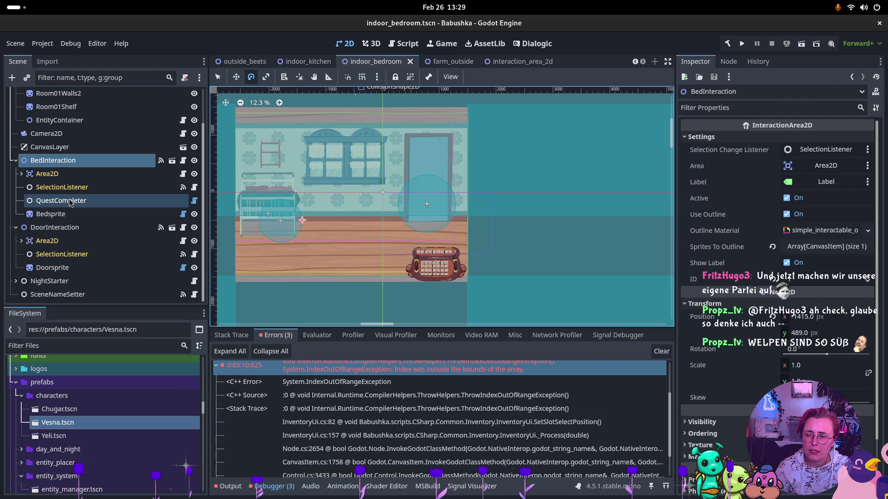
pyautogui.click(68, 214)
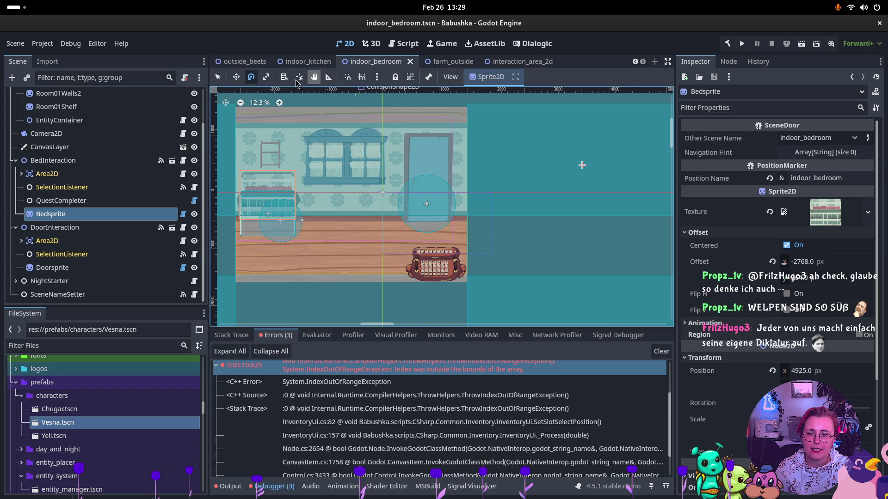
# Move Bedsprite's pivot onto the bed (position x 101, offset x -356), save the scene, and run the game
pyautogui.click(300, 77)
pyautogui.hotkey('ctrl', 'z')
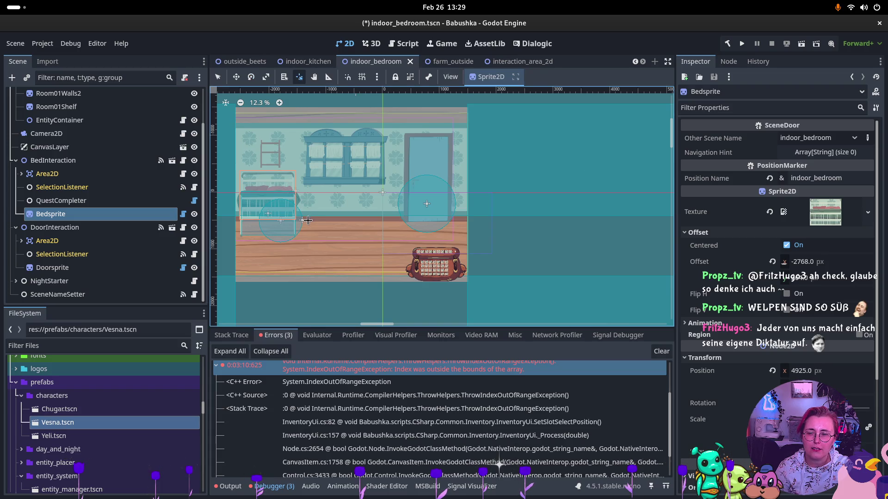
pyautogui.hotkey('ctrl', 's')
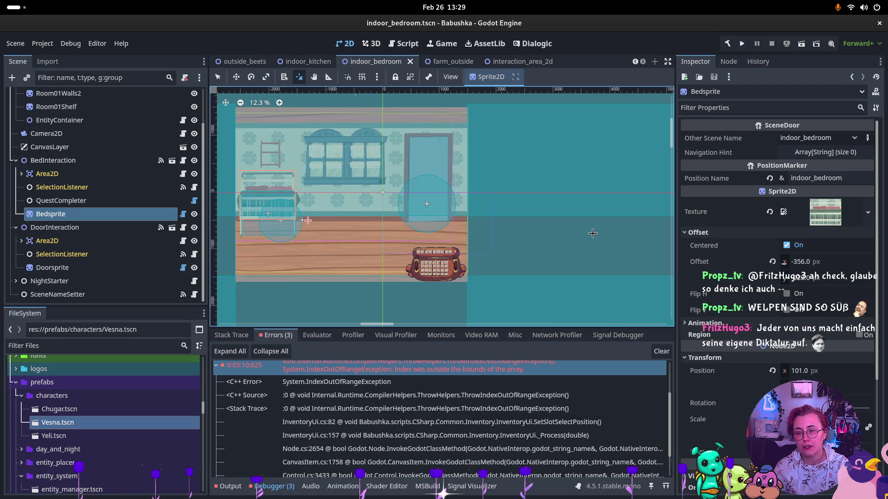
pyautogui.click(741, 43)
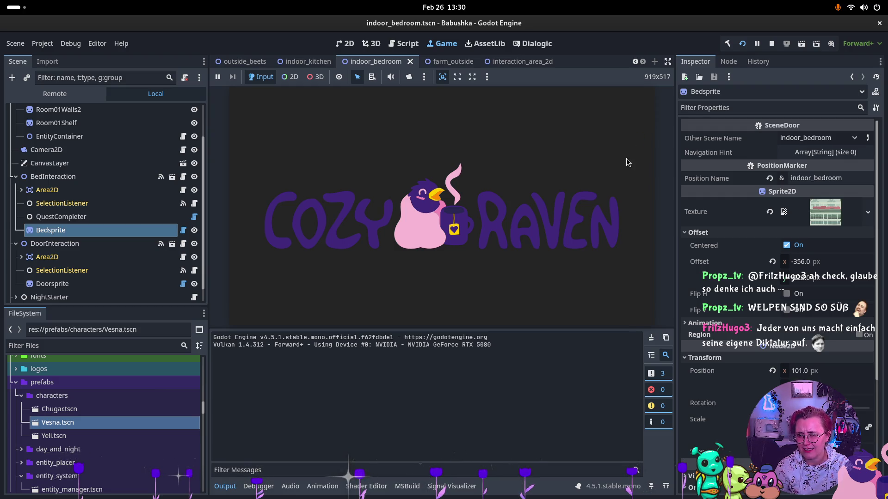
# Continue the saved game into the bedroom, walk Babushka right toward the door, then stop the game
pyautogui.click(370, 208)
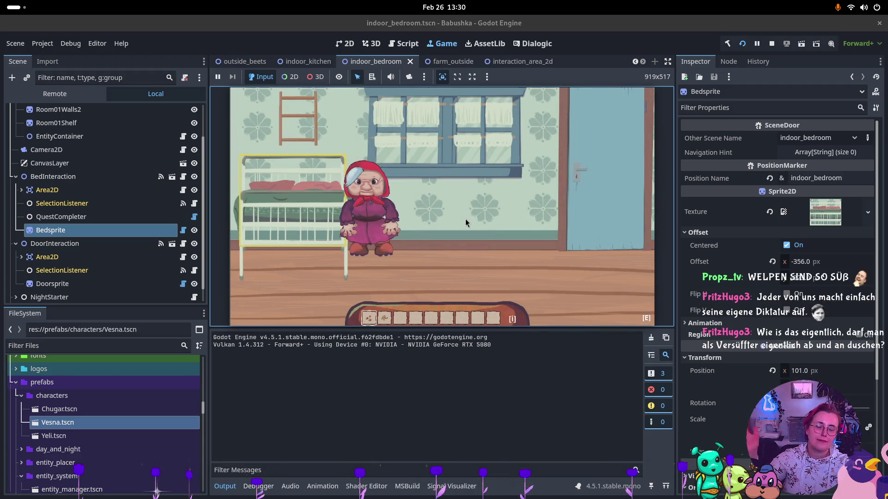
pyautogui.press('d')
pyautogui.press('d')
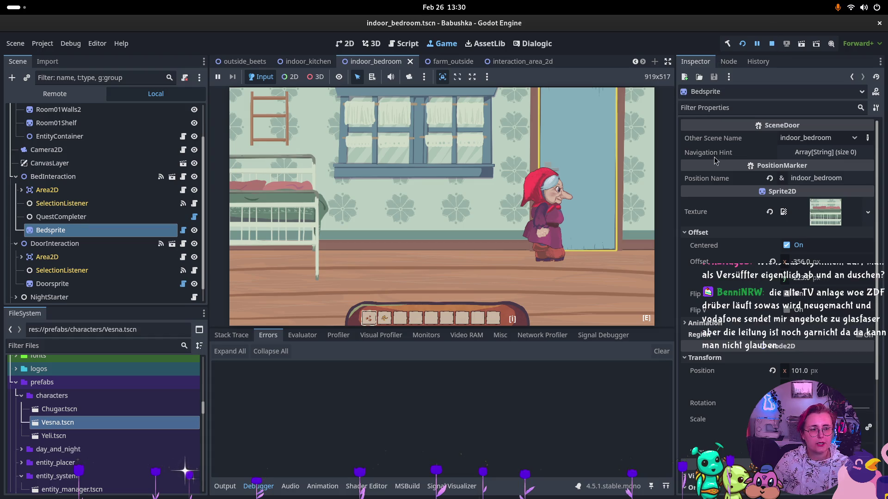
pyautogui.click(771, 43)
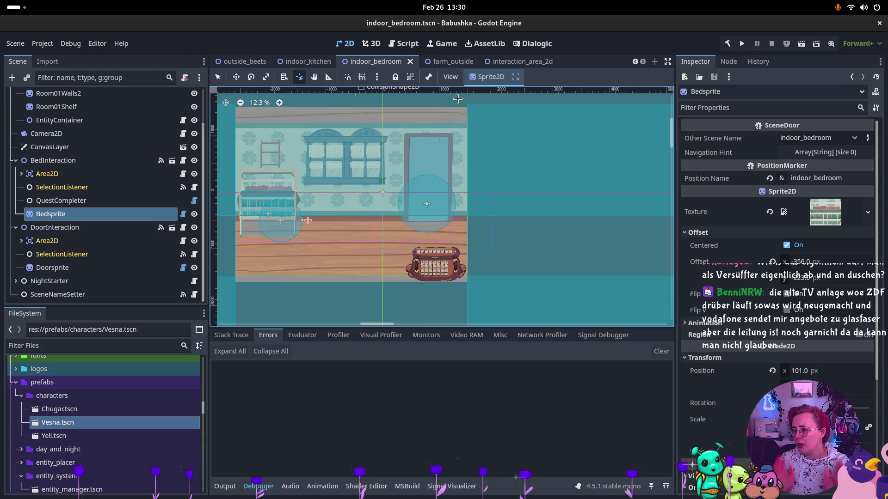
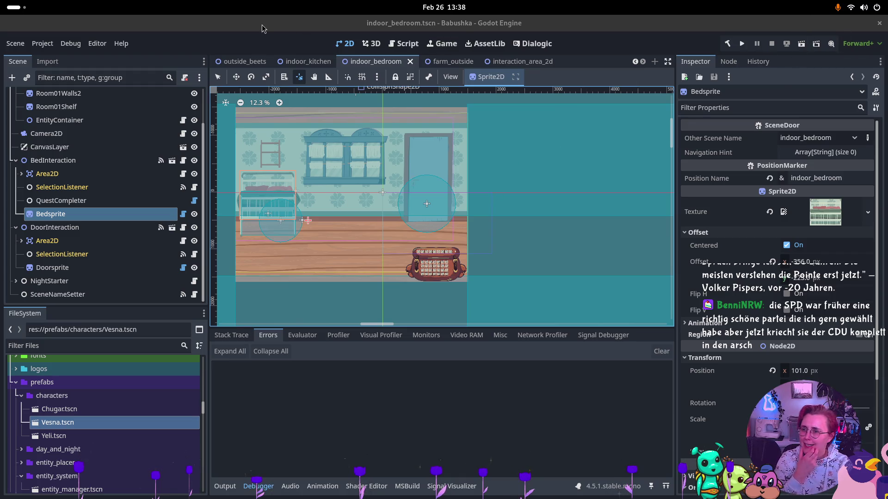
# Switch to the farm_outside scene tab and pan the view over to its fenced field area
pyautogui.click(504, 61)
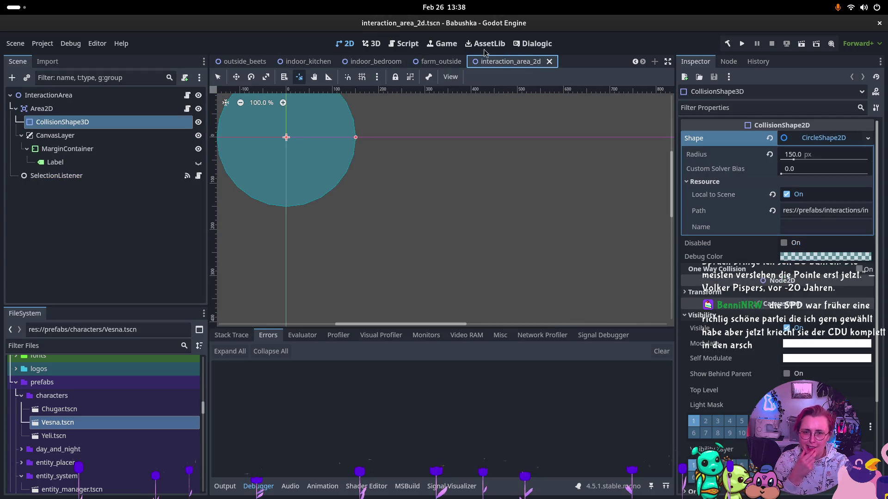
pyautogui.click(439, 61)
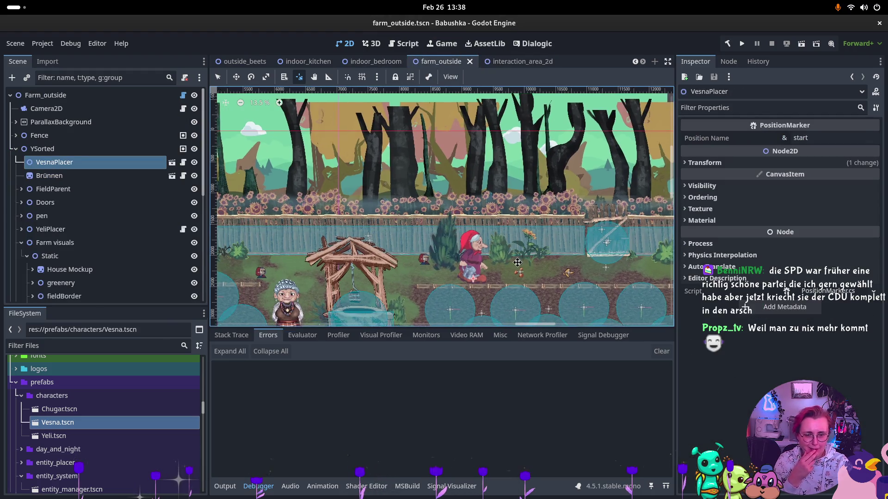
pyautogui.moveTo(519, 263); pyautogui.dragTo(391, 224)
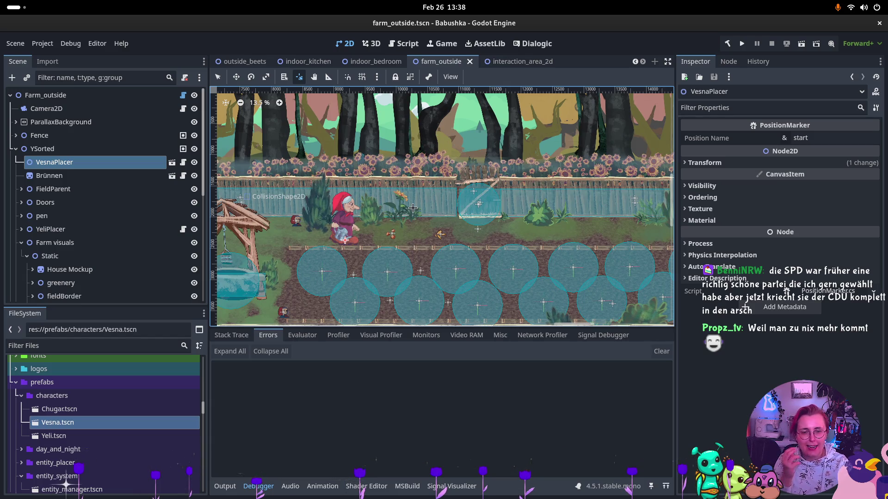
pyautogui.moveTo(568, 239); pyautogui.dragTo(548, 231)
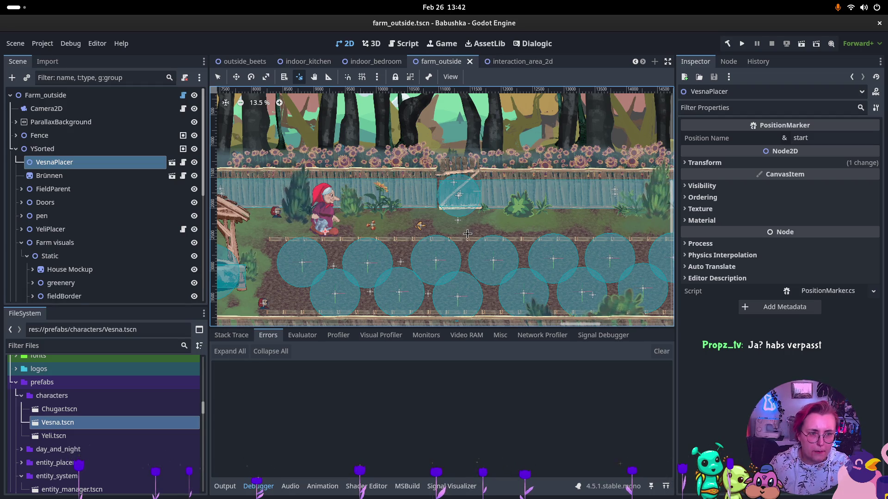
pyautogui.press('super')
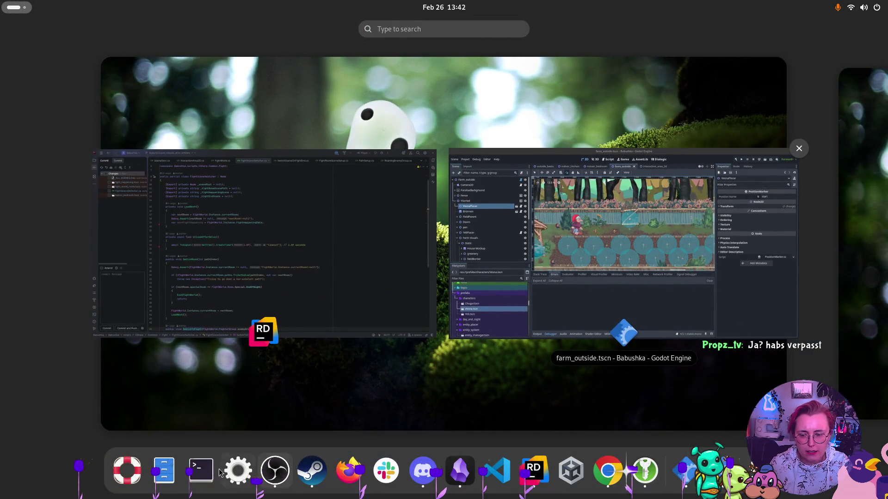
# Glance at Project Settings, then open Babushka's user data folder from the Project menu
pyautogui.click(623, 252)
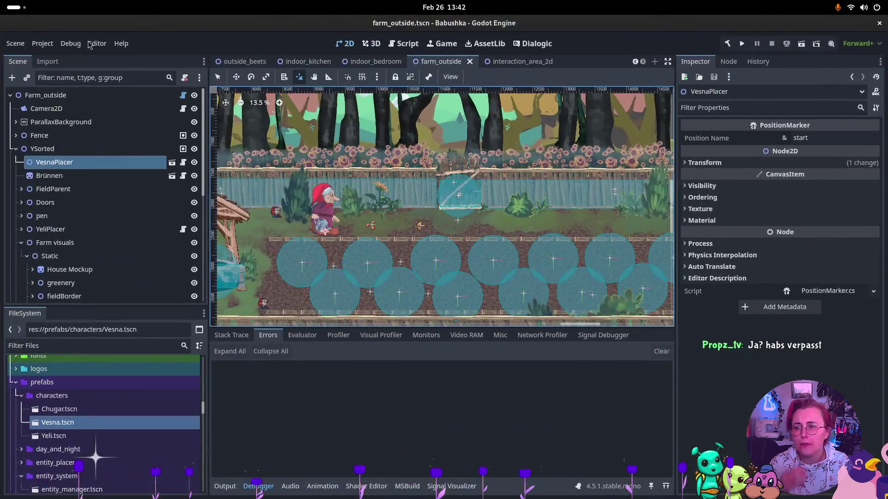
pyautogui.click(42, 44)
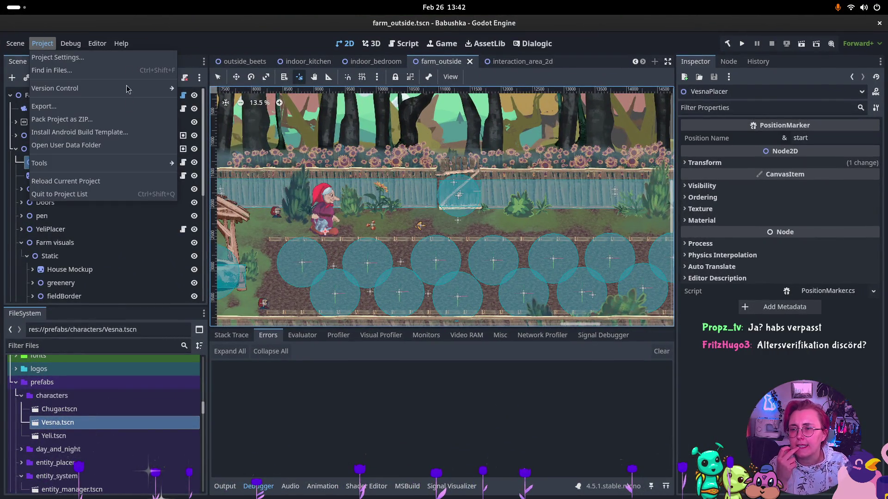
pyautogui.click(135, 57)
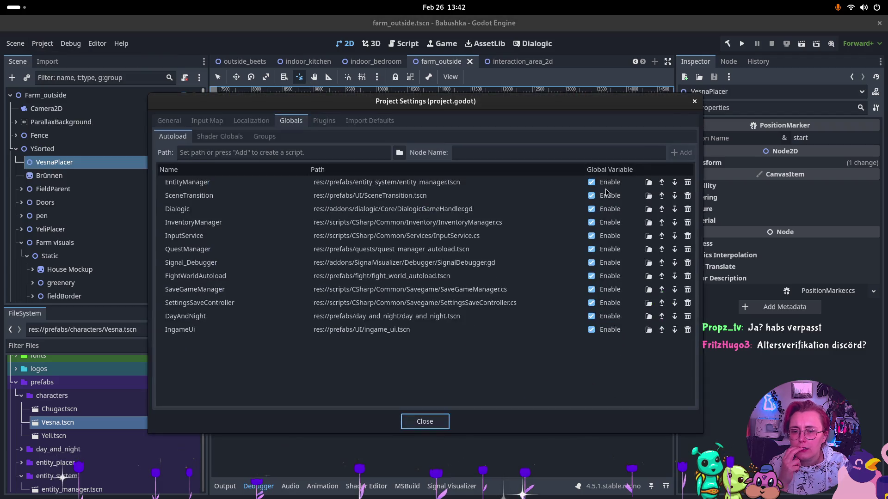
pyautogui.press('Escape')
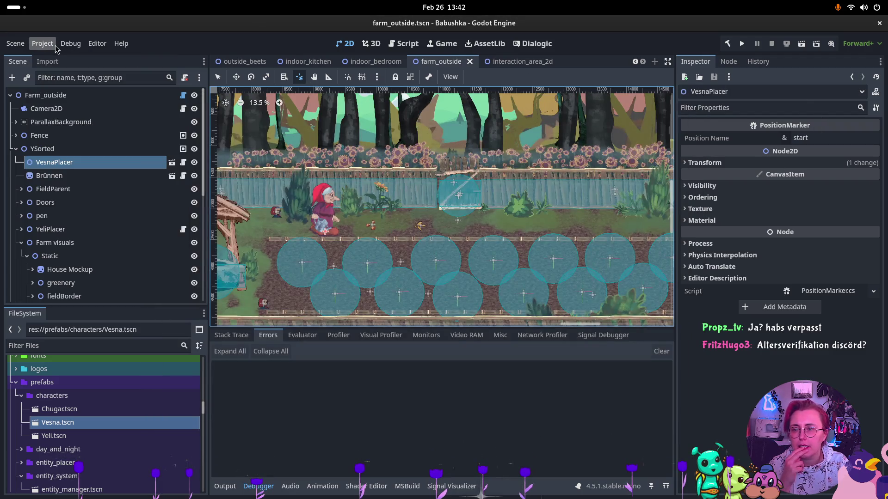
pyautogui.click(42, 44)
pyautogui.click(82, 146)
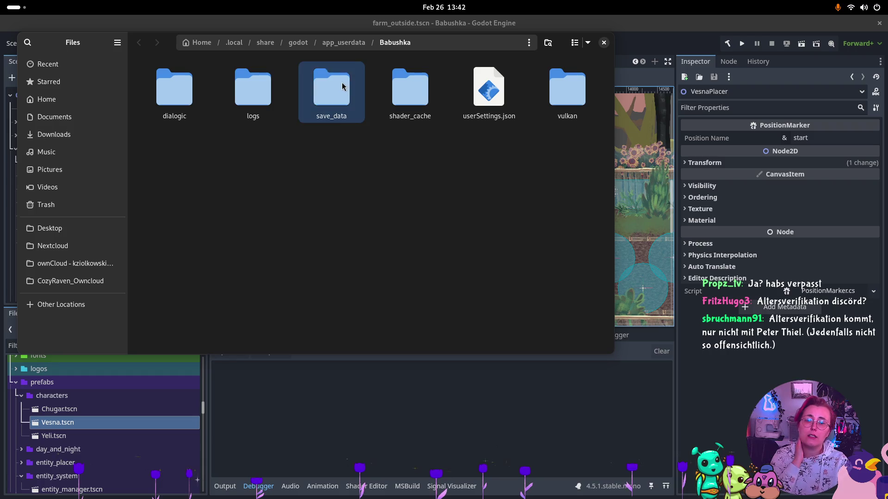
# Enter the save_data folder and open save.json in the text editor
pyautogui.doubleClick(341, 85)
pyautogui.doubleClick(165, 97)
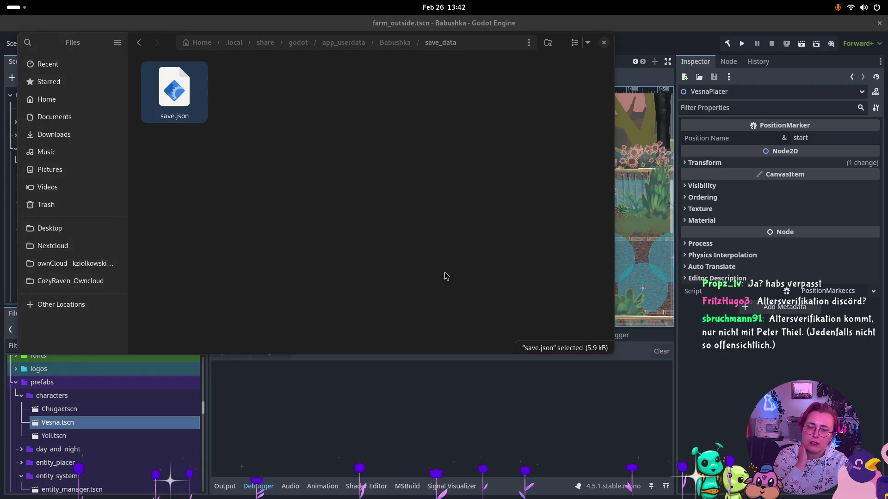
pyautogui.scroll(4, 382, 162)
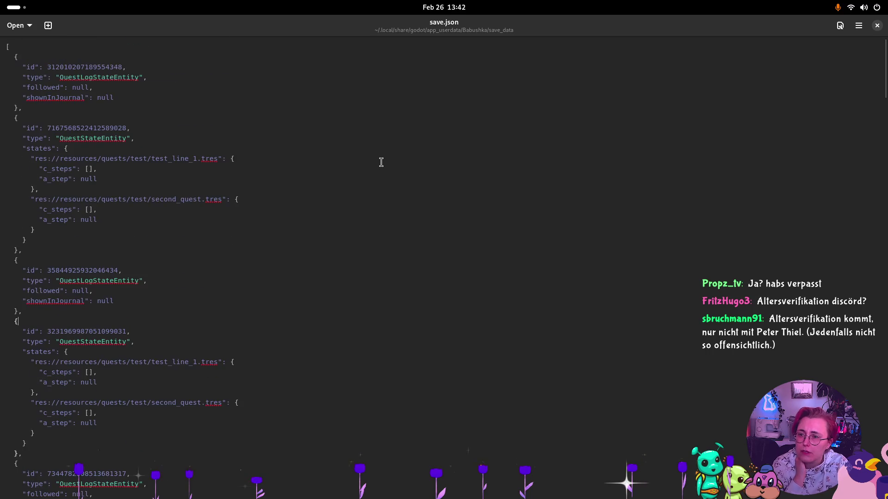
# Scroll save.json down to the final DayNightEntity record (dayNumber 3, isDay true), then close it
pyautogui.scroll(-5, 383, 164)
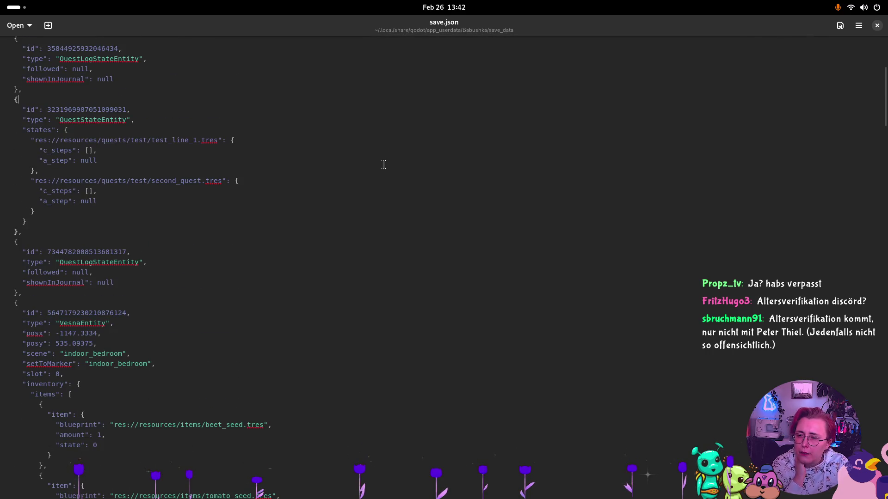
pyautogui.scroll(-6, 383, 165)
pyautogui.scroll(2, 384, 164)
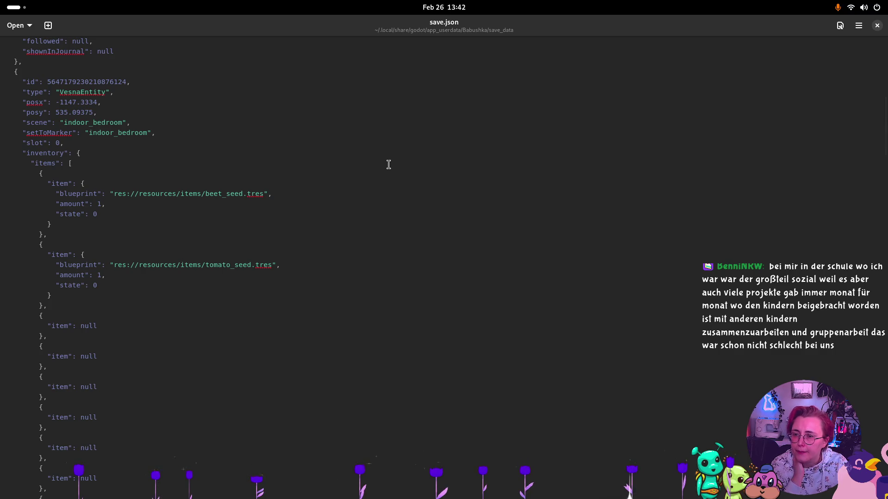
pyautogui.scroll(-15, 388, 164)
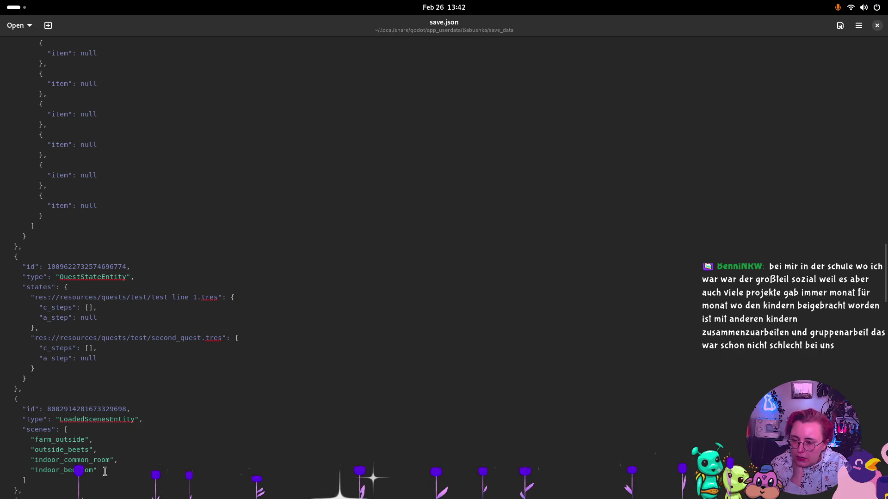
pyautogui.scroll(-8, 384, 423)
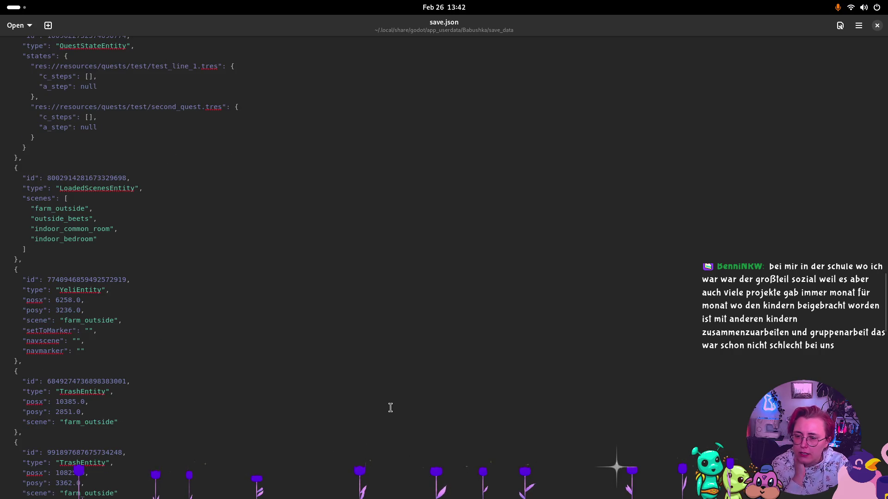
pyautogui.scroll(-20, 390, 407)
pyautogui.scroll(-15, 398, 388)
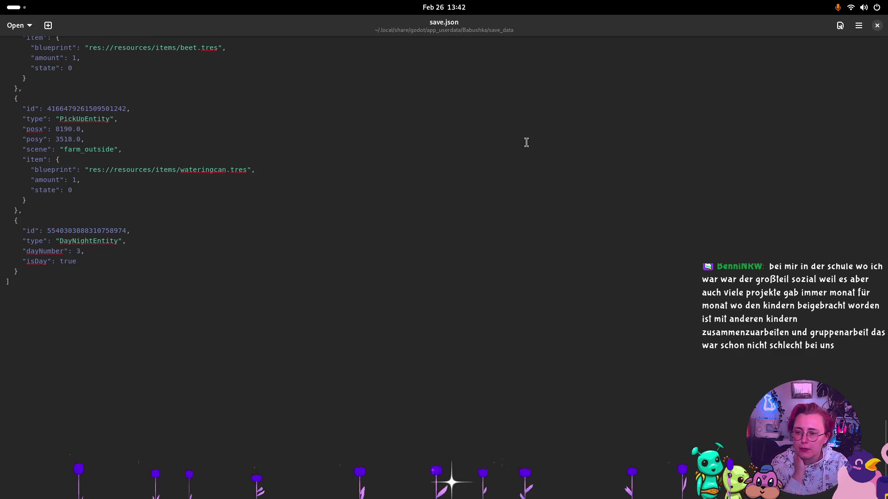
pyautogui.click(876, 26)
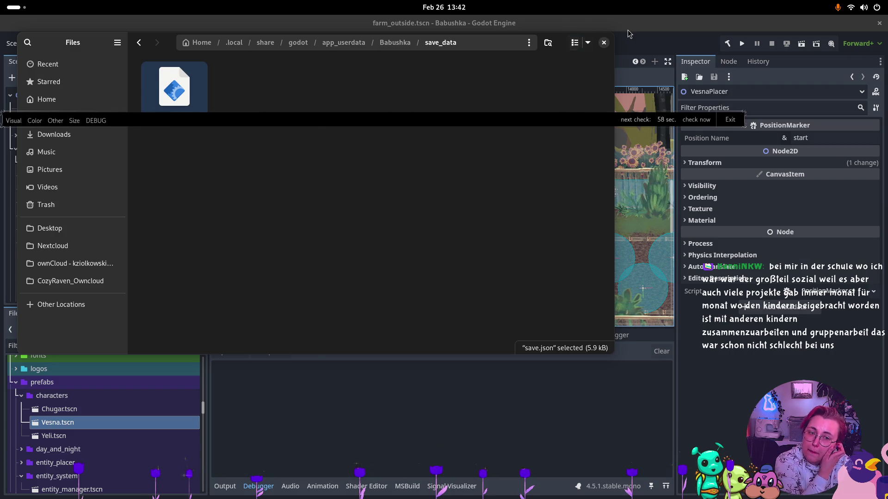
# Close the user data folder window and run the Babushka project from Godot
pyautogui.click(603, 42)
pyautogui.click(741, 44)
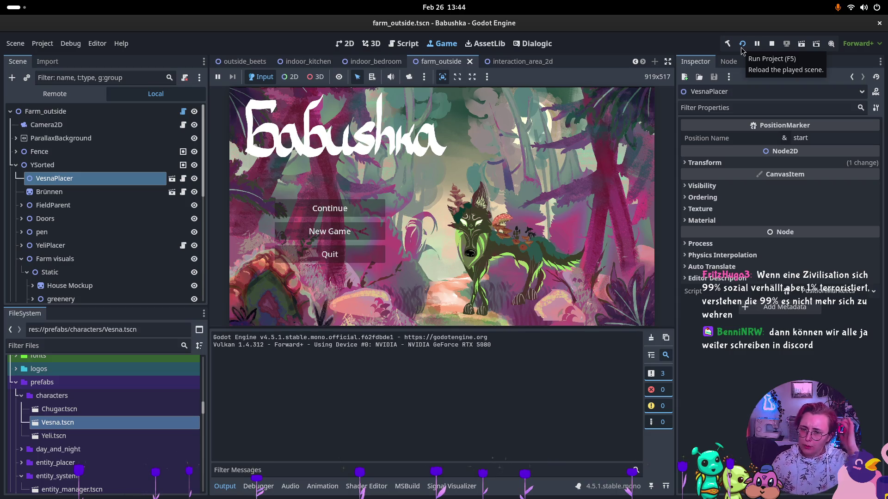
# In the running game, continue from the main menu, walk Babushka to the bed and interact with it
pyautogui.click(535, 227)
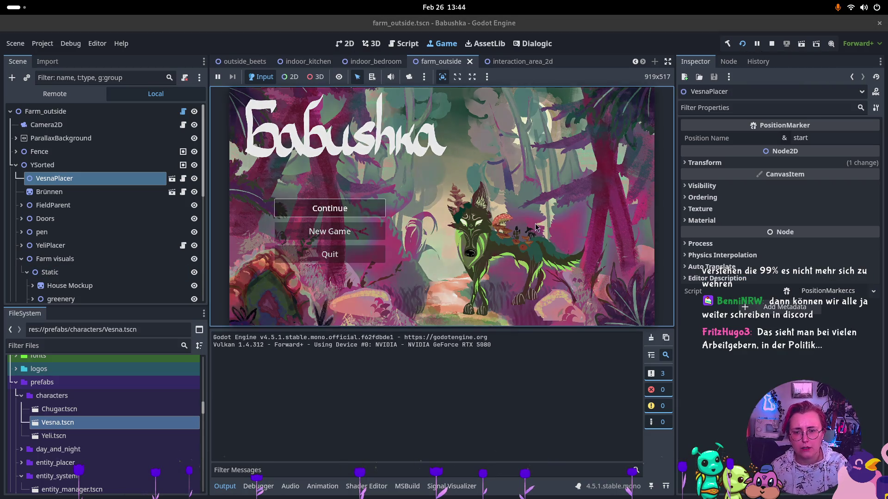
pyautogui.press('Return')
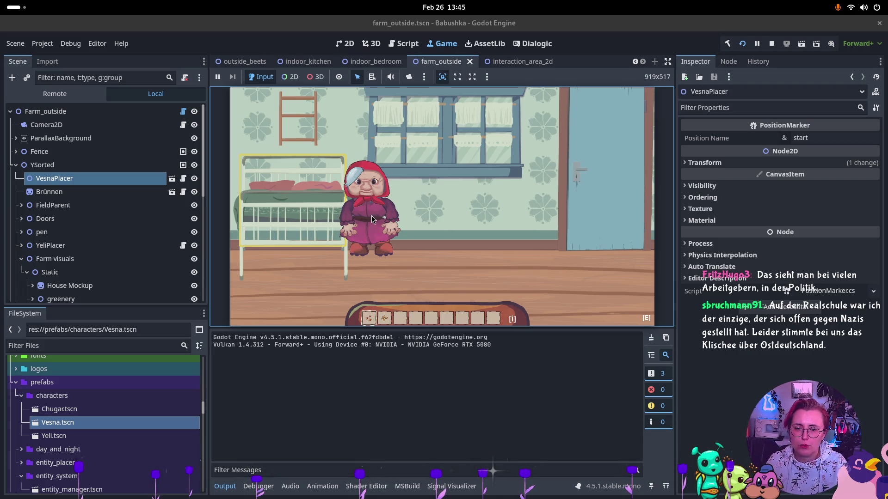
pyautogui.press('Right')
pyautogui.press('Left')
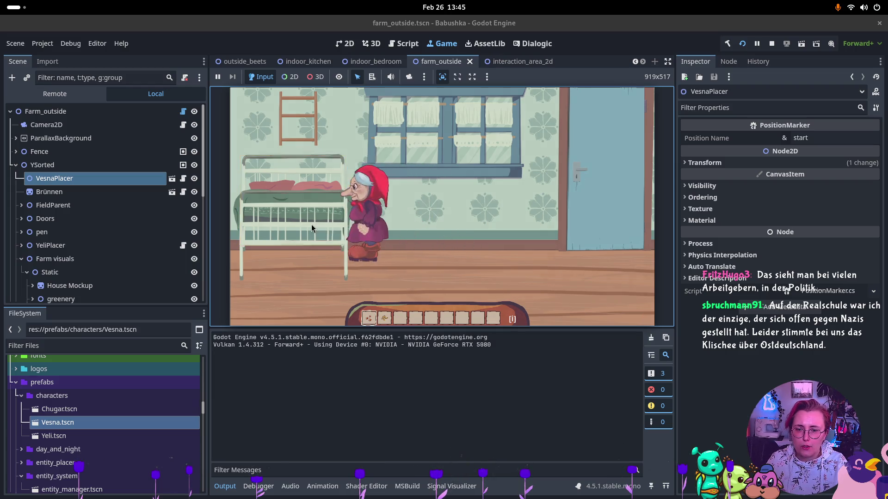
pyautogui.press('e')
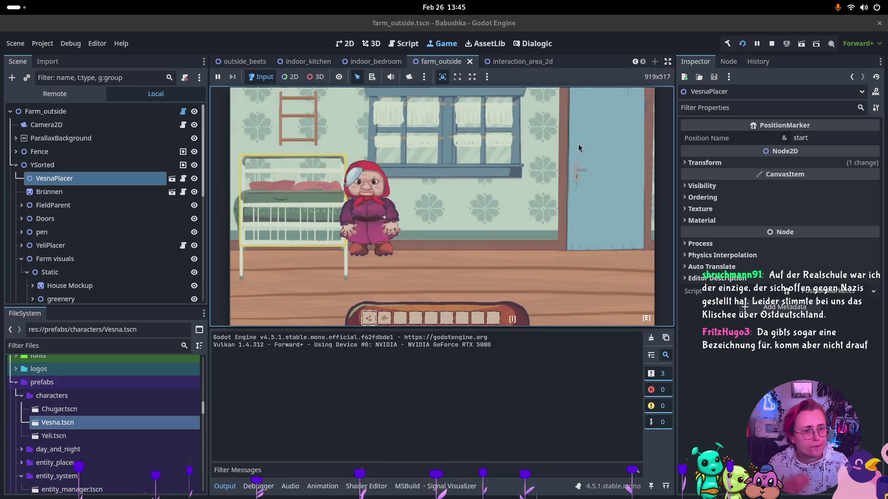
# Dismiss the Project menu and switch to the Files window showing save_data
pyautogui.click(42, 43)
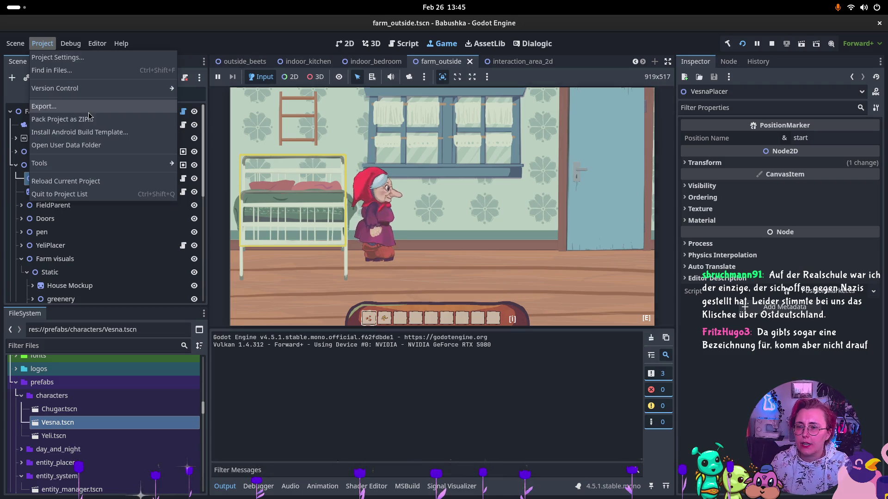
pyautogui.click(237, 236)
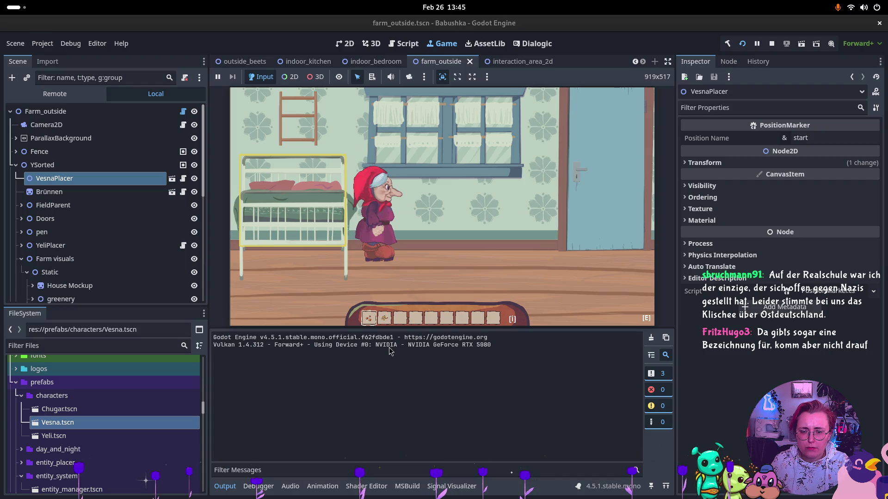
pyautogui.press('super')
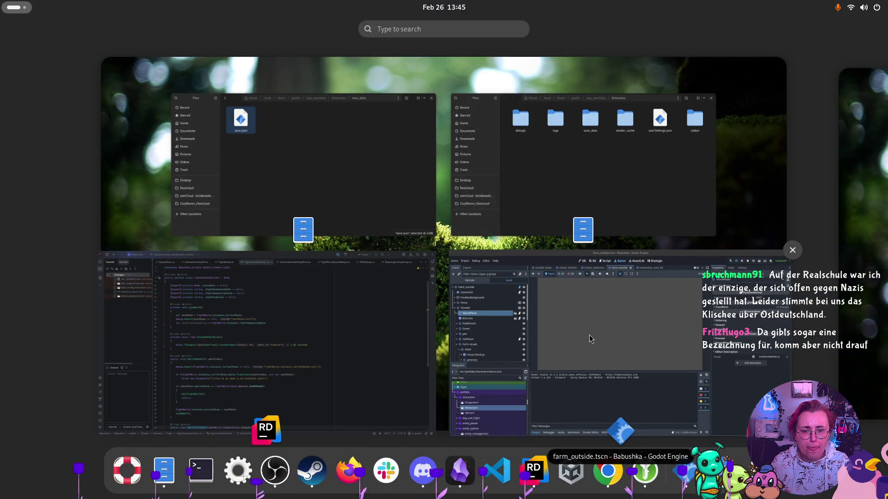
pyautogui.click(323, 157)
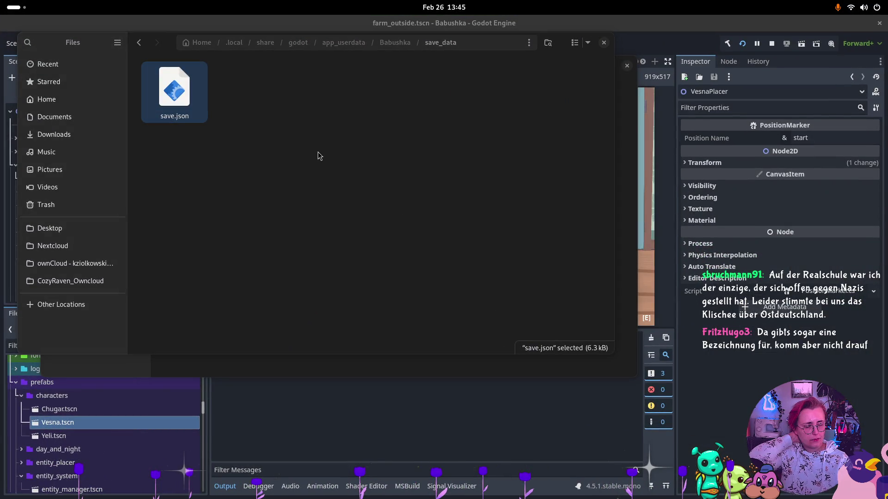
# Open save.json from save_data, scroll to its end, and close it
pyautogui.press('Return')
pyautogui.scroll(-20, 312, 189)
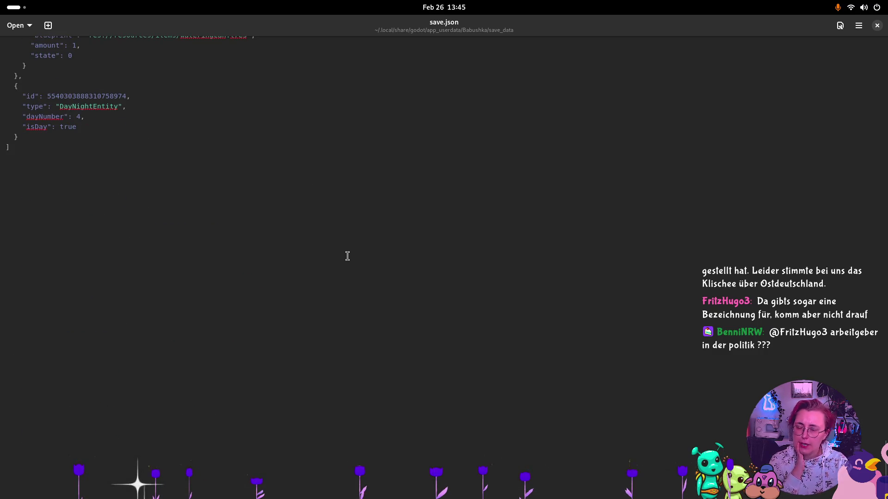
pyautogui.click(877, 25)
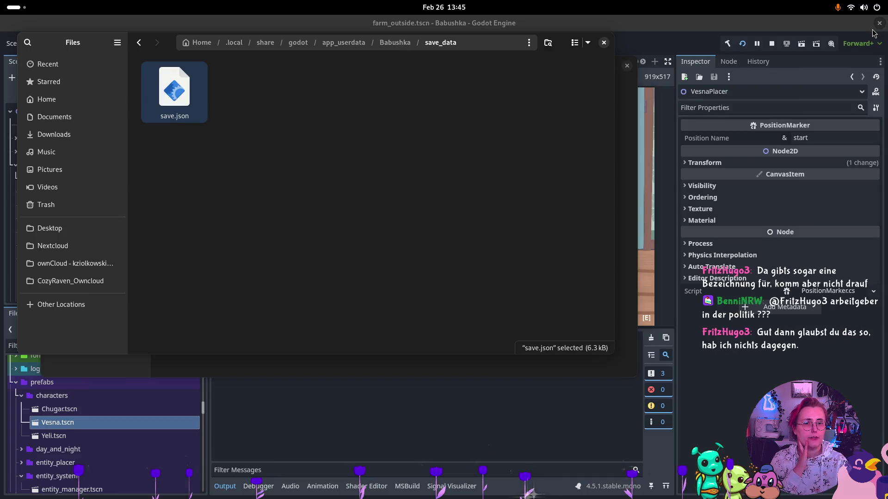
# Go up to the Babushka folder, close the file browser, and show the window overview
pyautogui.hotkey('alt', 'Up')
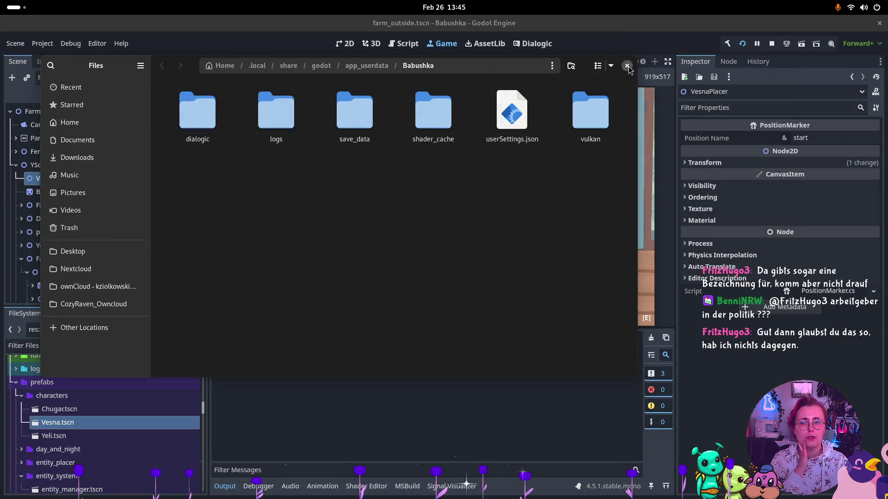
pyautogui.click(627, 66)
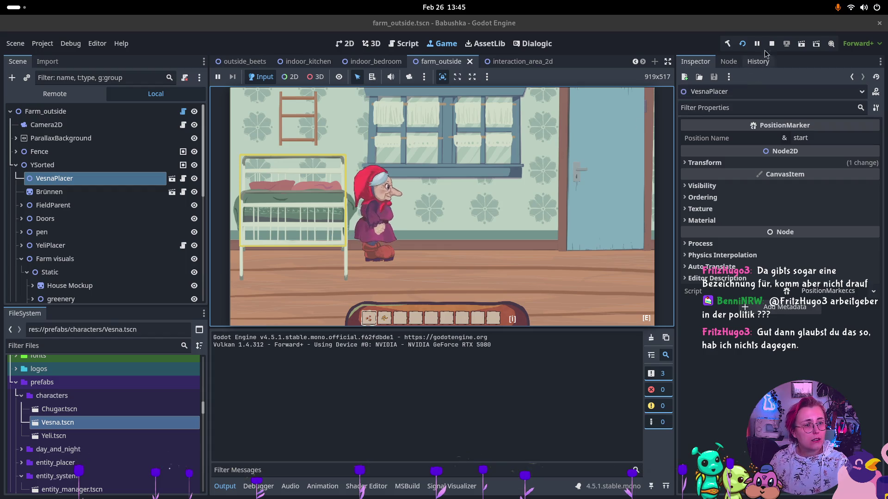
pyautogui.press('super')
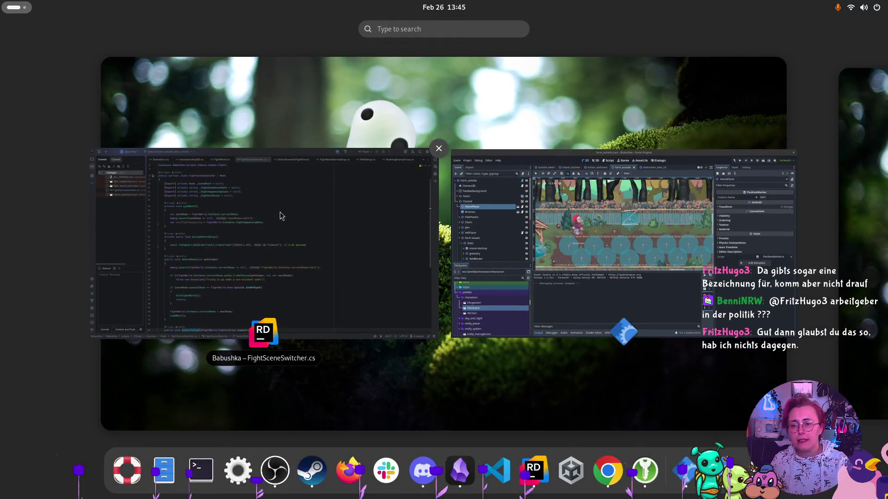
# Switch to Rider, widen the Commit changes list, and tick all five changed files
pyautogui.click(260, 307)
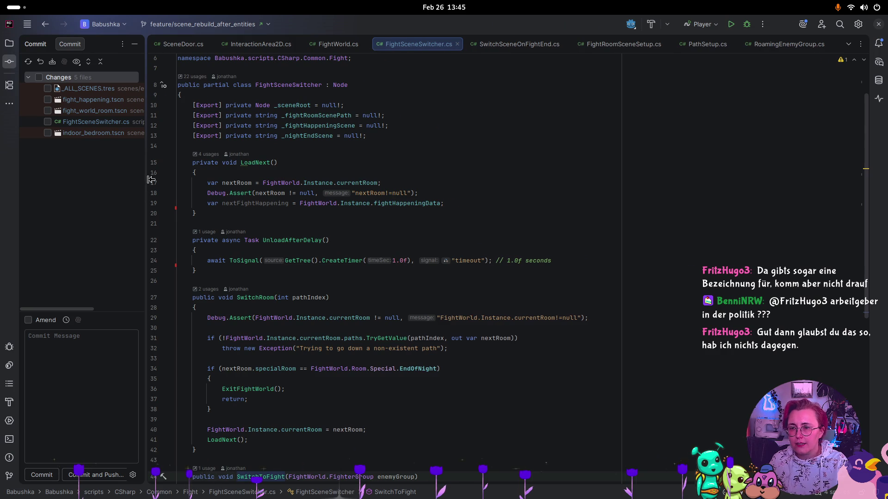
pyautogui.moveTo(144, 181); pyautogui.dragTo(215, 179)
pyautogui.click(39, 78)
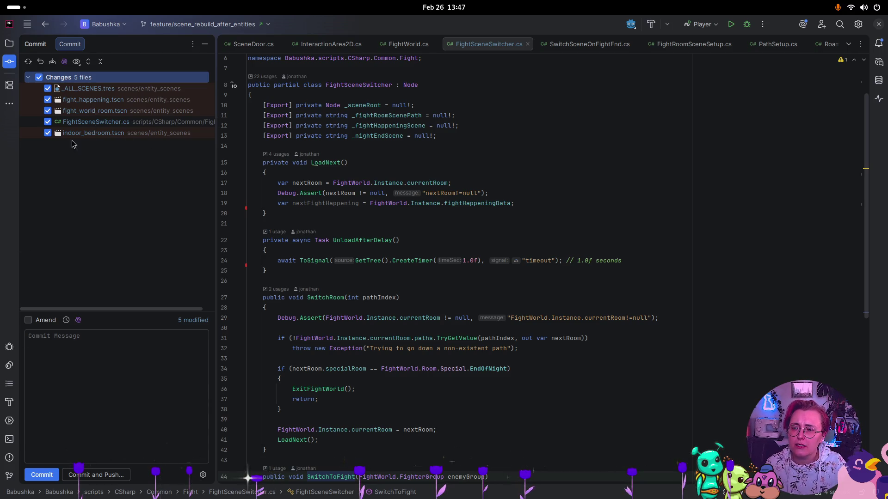
# Toggle all changed files off and back on, then click into the commit message field
pyautogui.click(38, 77)
pyautogui.click(39, 78)
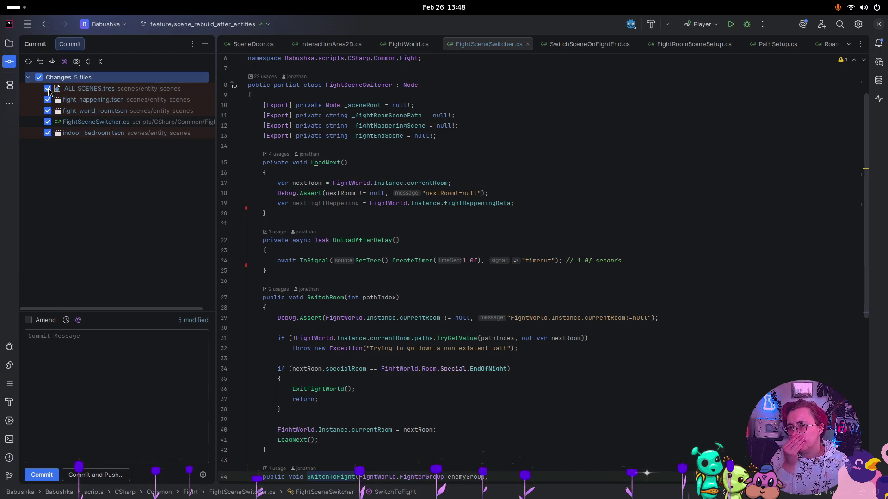
pyautogui.click(53, 388)
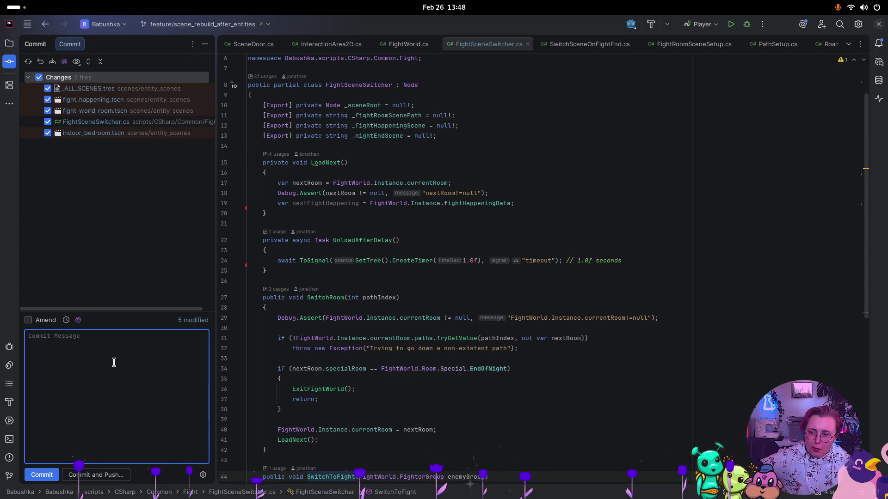
# Review the diffs of fight_world_room.tscn, fight_happening.tscn and FightSceneSwitcher.cs, ending on indoor_bedroom.tscn
pyautogui.click(126, 114)
pyautogui.press('Up')
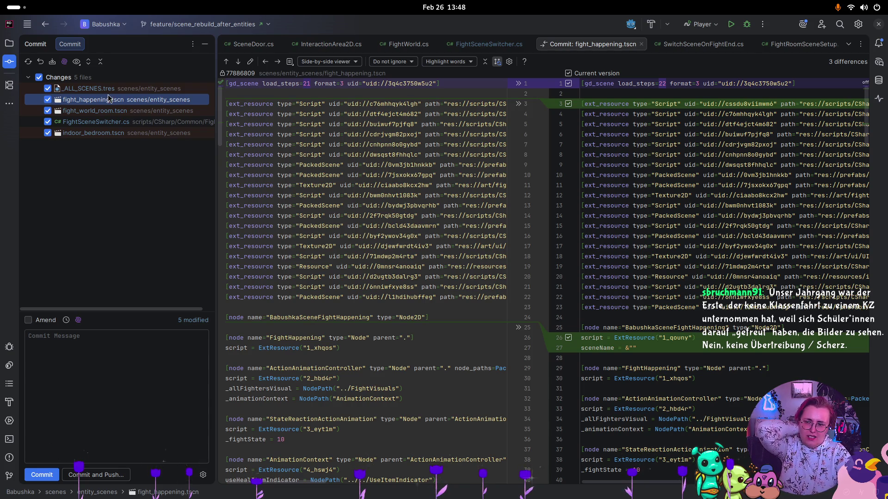
pyautogui.click(115, 112)
pyautogui.click(122, 123)
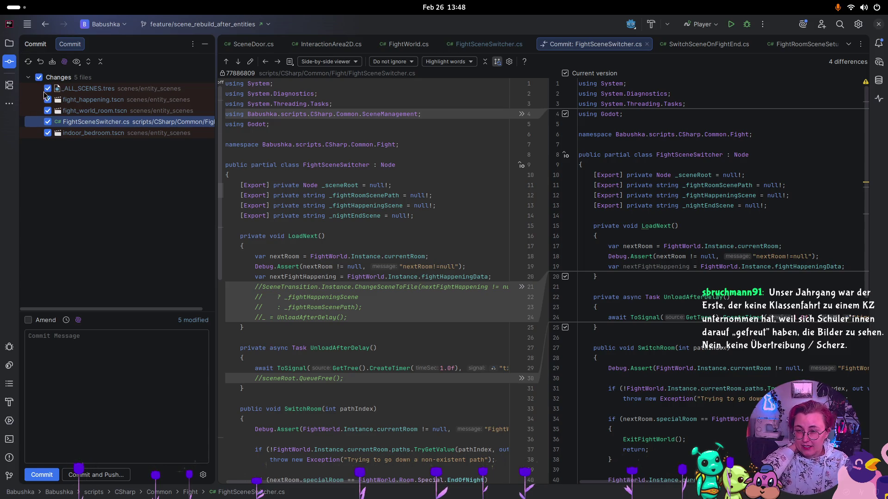
pyautogui.click(104, 135)
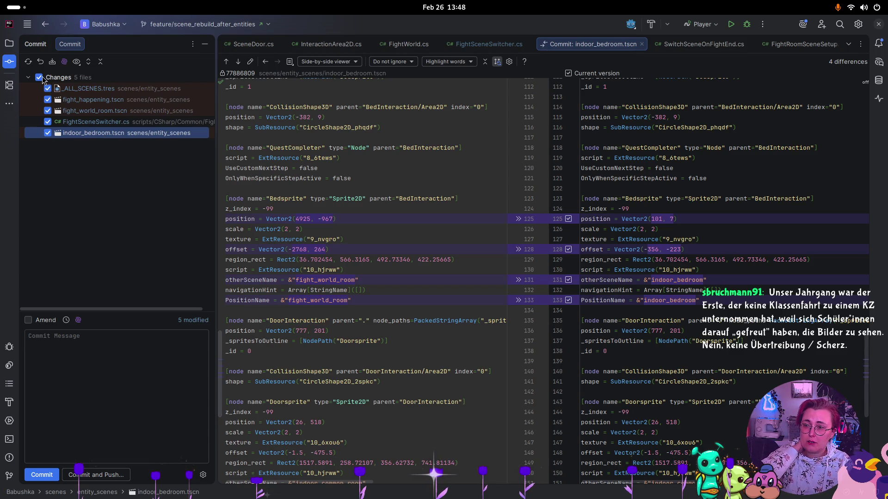
# Commit only indoor_bedroom.tscn with the message ':bug: updated indoor_bedroom to reload bedroom'
pyautogui.click(40, 78)
pyautogui.click(47, 133)
pyautogui.click(82, 345)
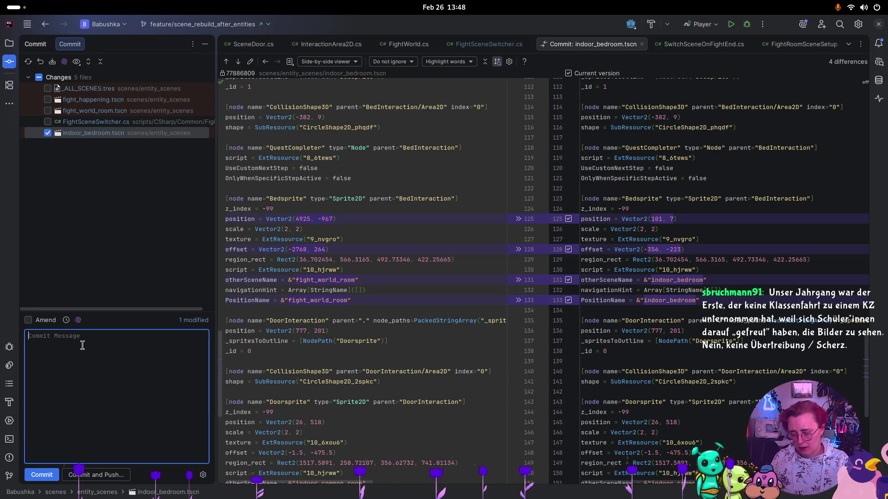
pyautogui.write(':bug: ')
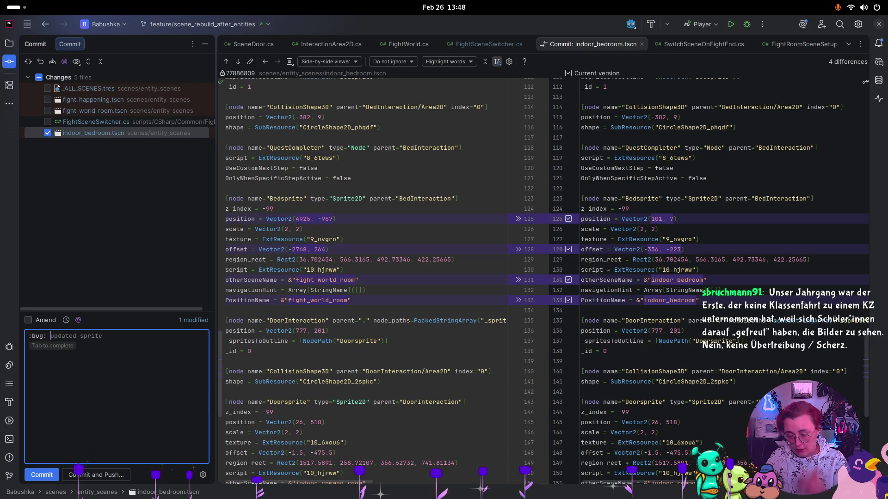
pyautogui.write('updated in')
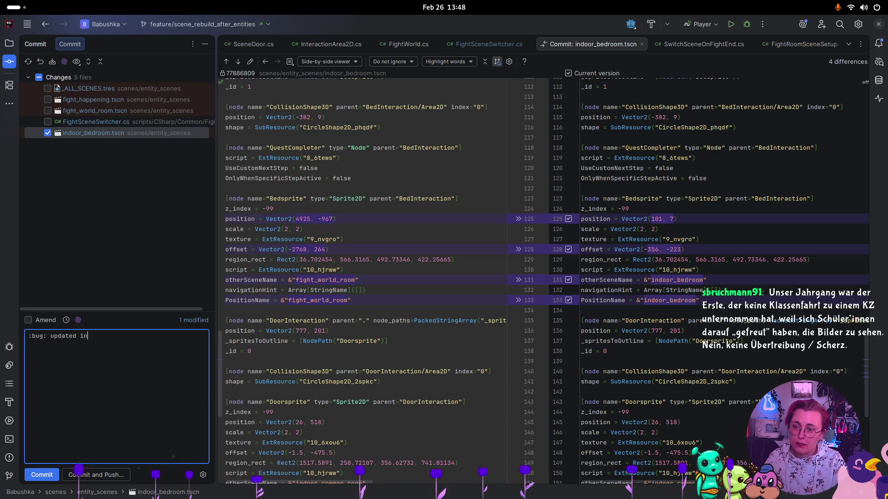
pyautogui.write('door_bred')
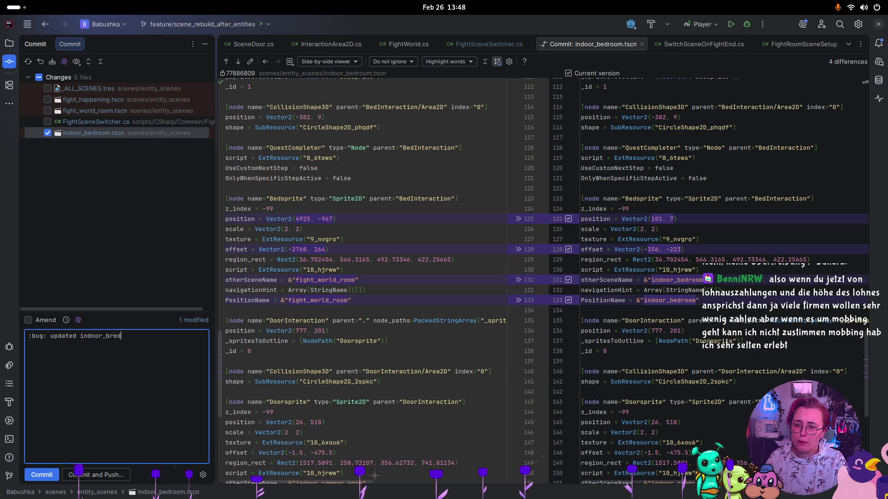
pyautogui.press('BackSpace')
pyautogui.press('BackSpace')
pyautogui.press('BackSpace')
pyautogui.write('edroom')
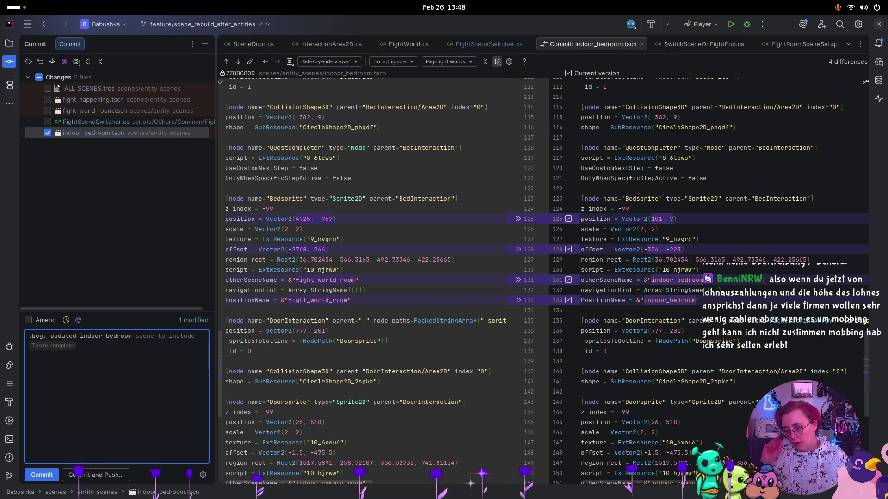
pyautogui.write(' to reload bedroom')
pyautogui.press('Return')
pyautogui.click(46, 478)
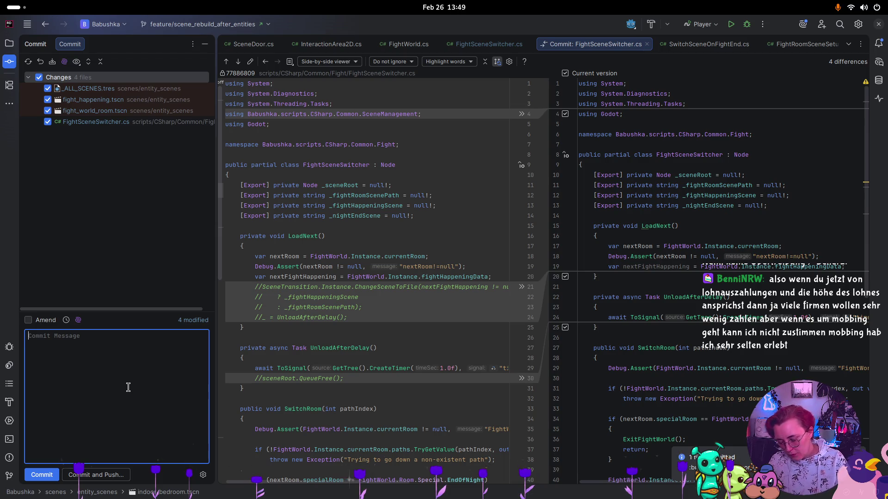
# Enter the commit message 'WIP transforming the fightworld into entity-based system' and commit the four files
pyautogui.write('WIP ')
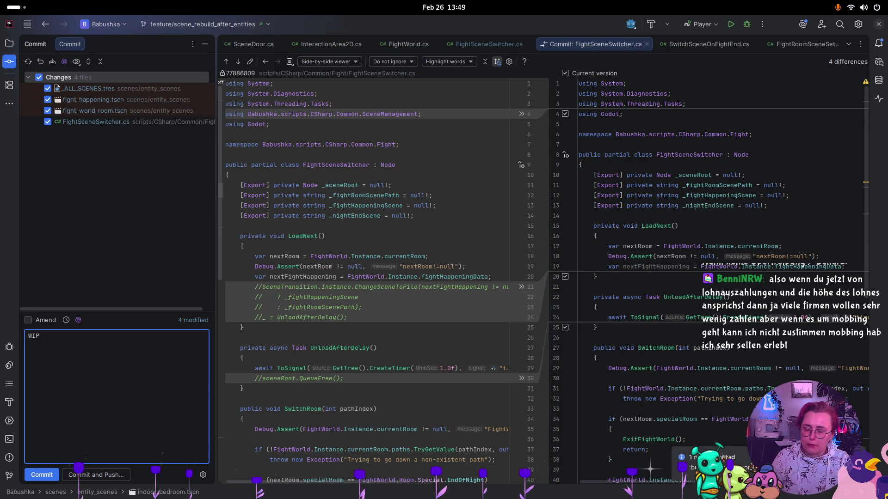
pyautogui.write('tt')
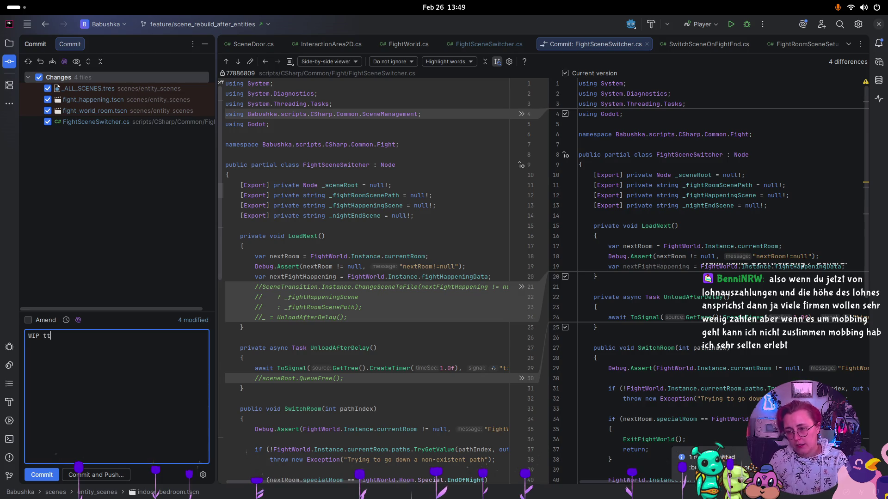
pyautogui.press('BackSpace')
pyautogui.write('rans')
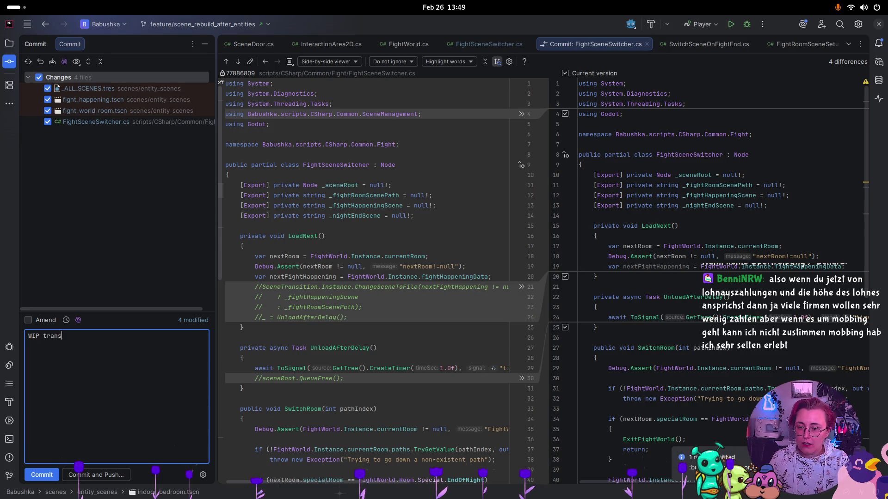
pyautogui.write('forming the ')
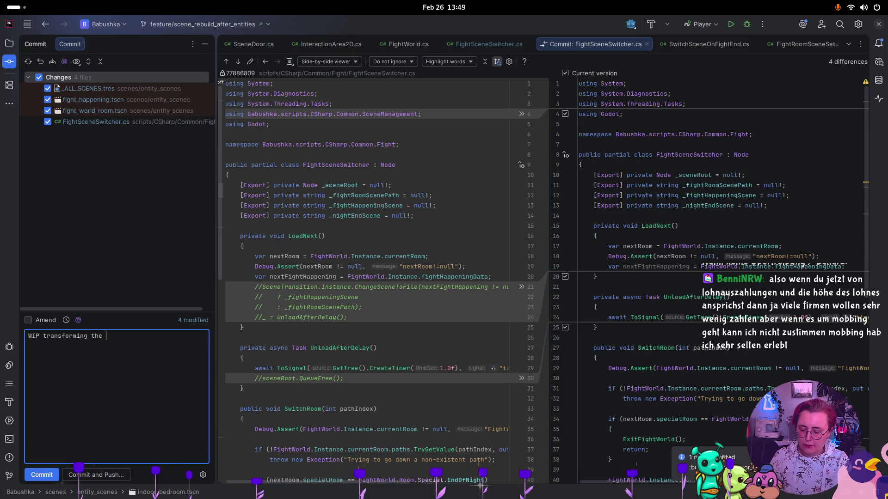
pyautogui.write('fightworld')
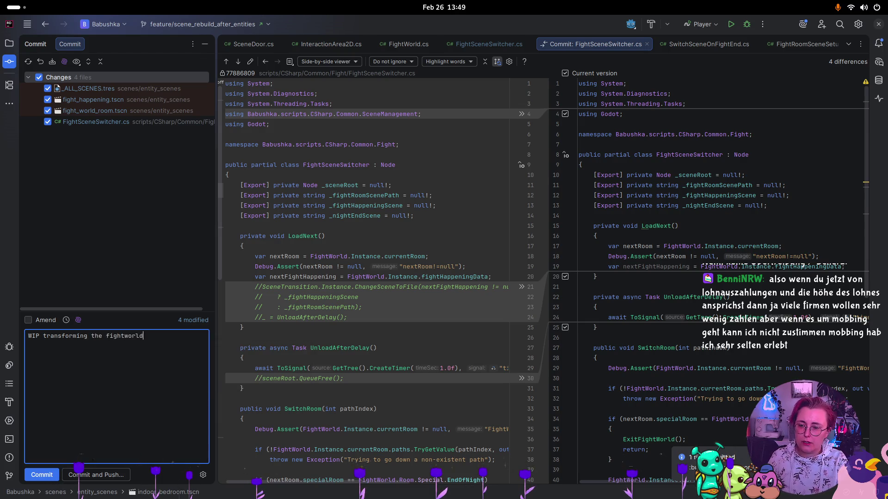
pyautogui.write(' into entit')
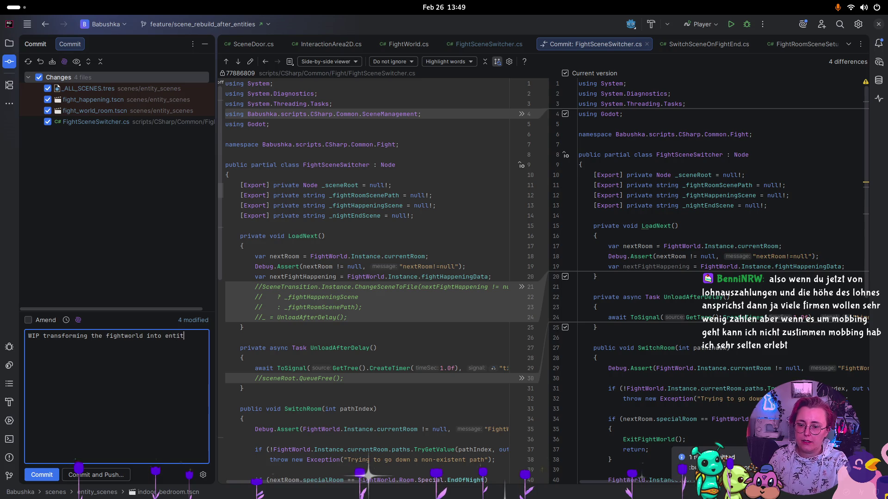
pyautogui.write('y-based ')
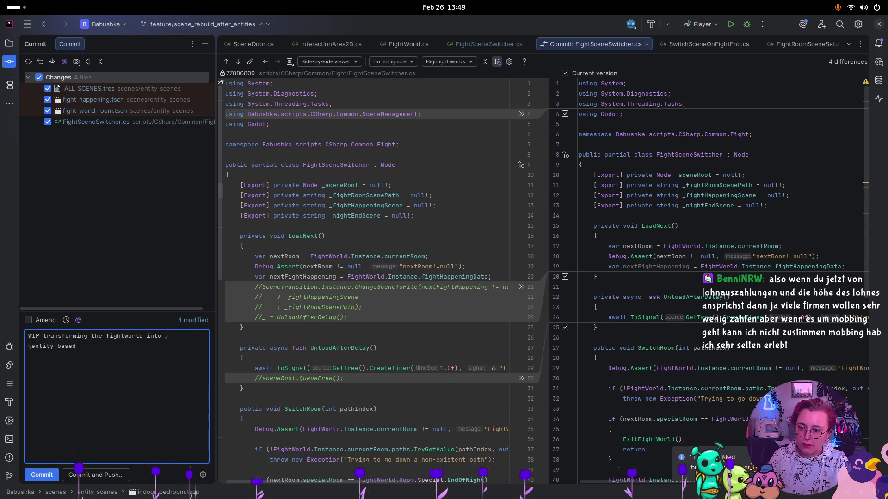
pyautogui.write('system')
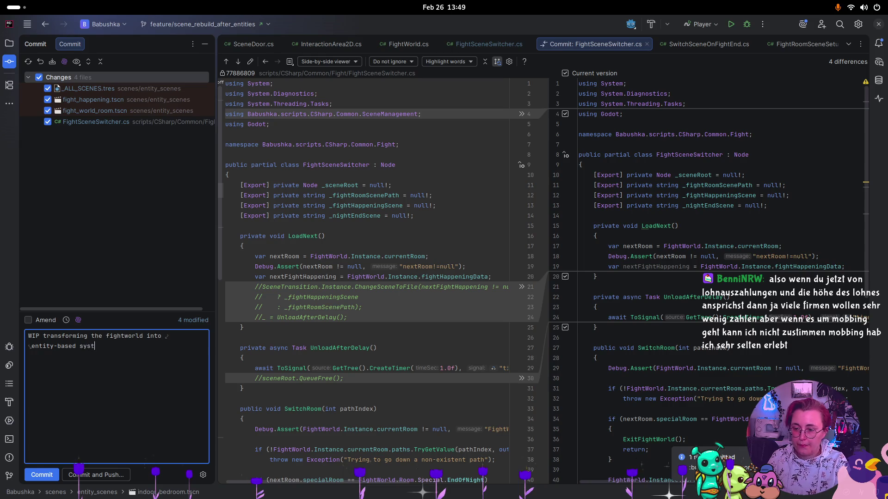
pyautogui.click(42, 475)
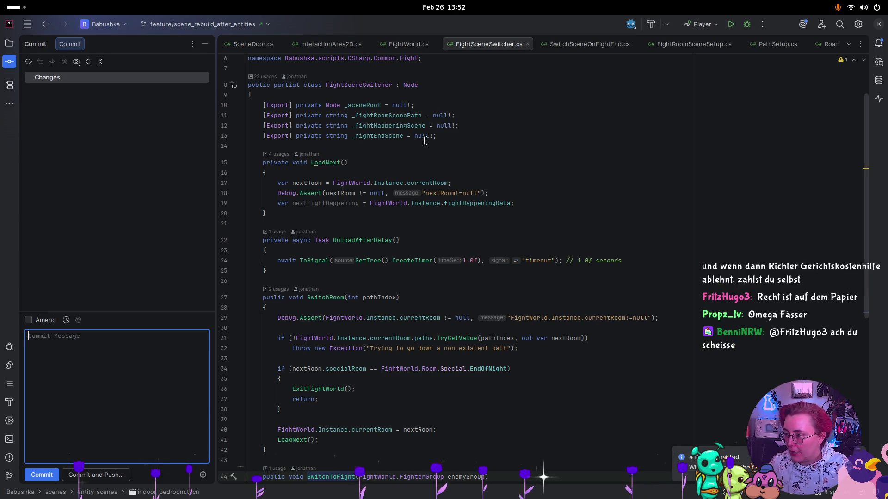
# Check the open windows in the Activities overview, returning to the Rider editor in between
pyautogui.press('super')
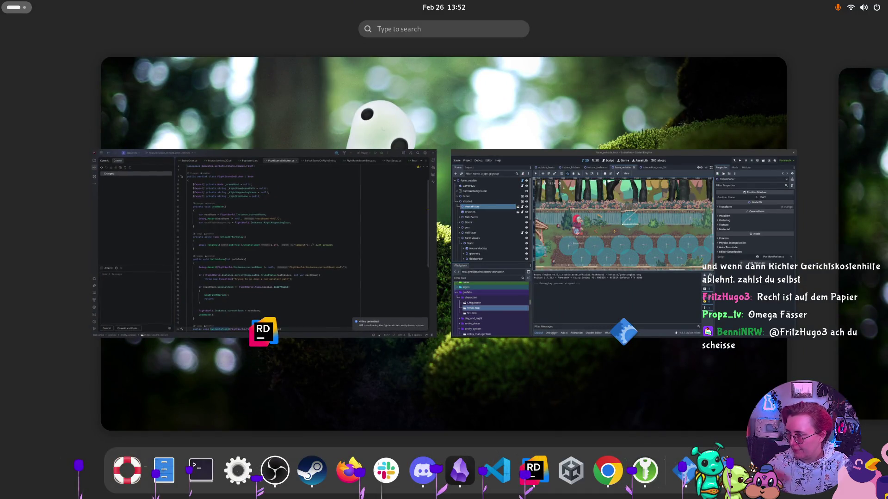
pyautogui.press('super')
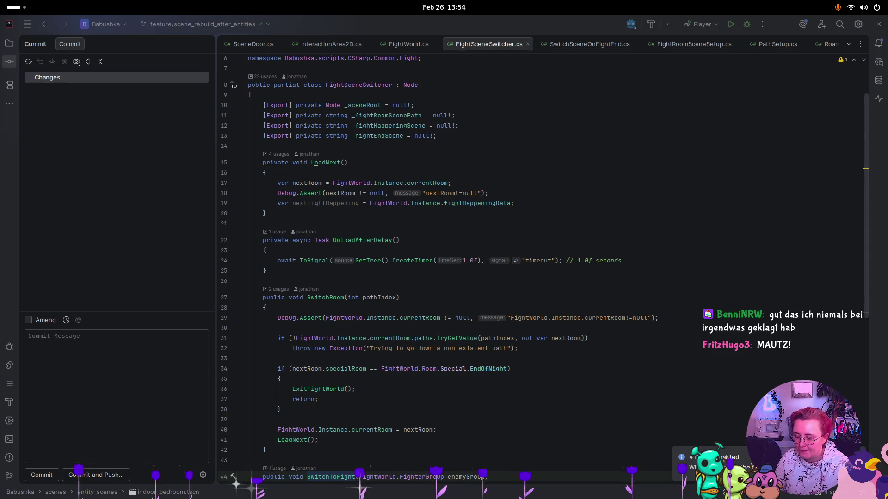
pyautogui.press('super')
pyautogui.press('super')
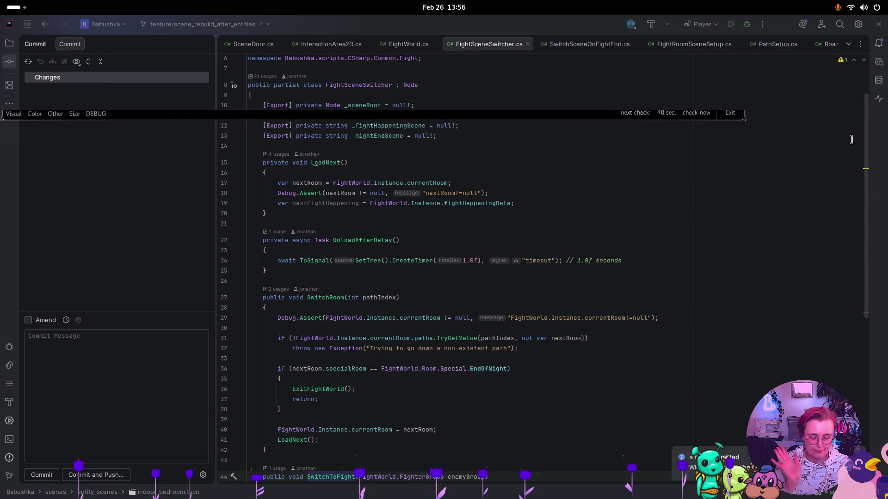
pyautogui.press('super')
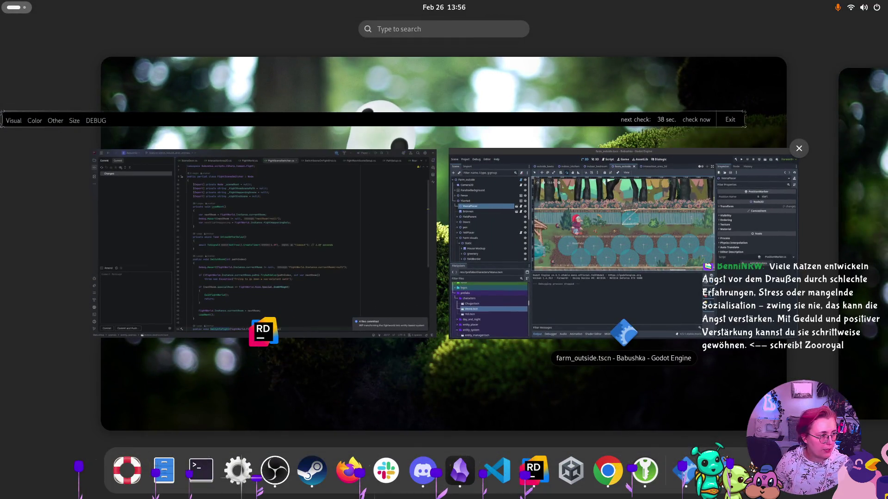
# Switch to the Obsidian ToDo note and delete the 'Fightworld wieder spielbar machen' line under High
pyautogui.press('super')
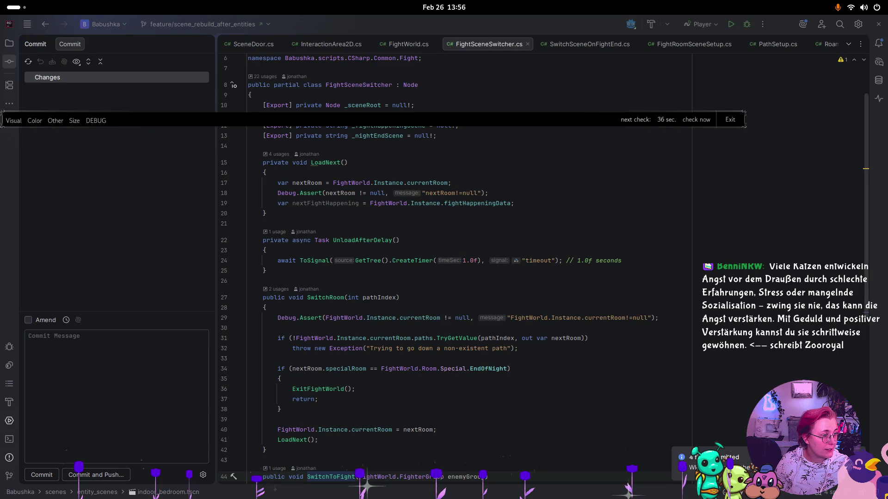
pyautogui.hotkey('alt', 'Tab')
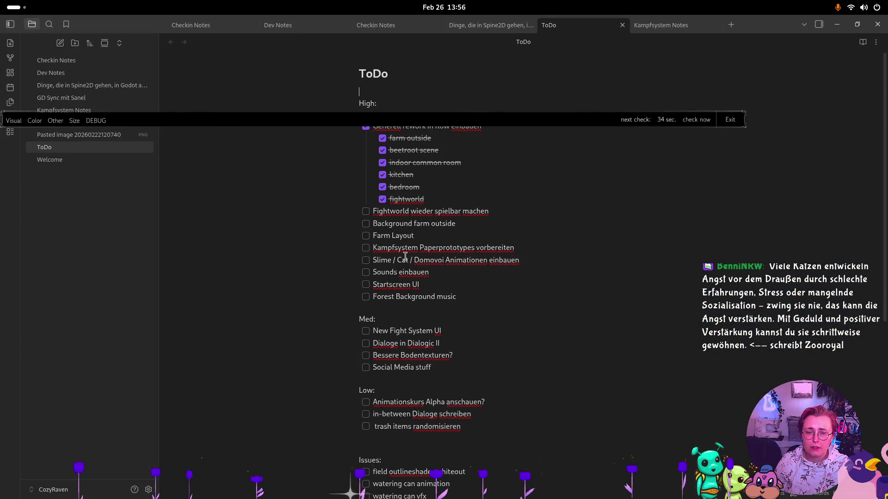
pyautogui.moveTo(488, 212)
pyautogui.mouseDown()
pyautogui.moveTo(261, 201)
pyautogui.moveTo(254, 214)
pyautogui.mouseUp()
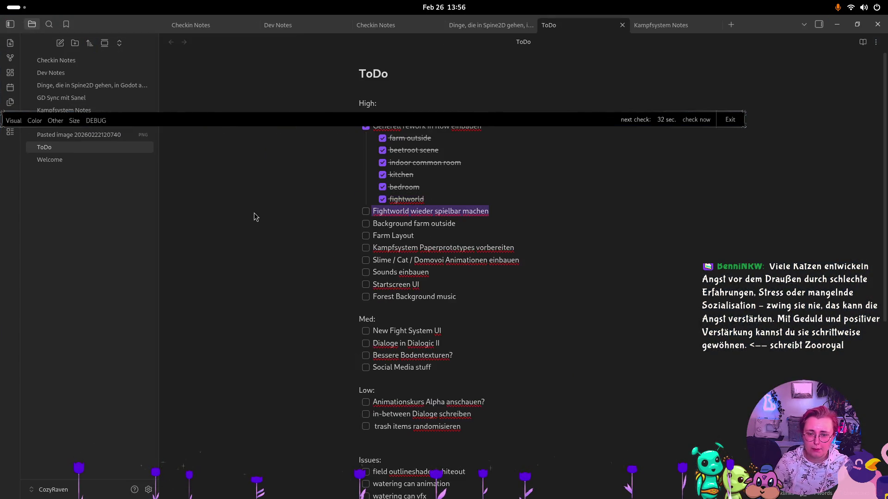
pyautogui.press('BackSpace')
pyautogui.press('BackSpace')
pyautogui.press('BackSpace')
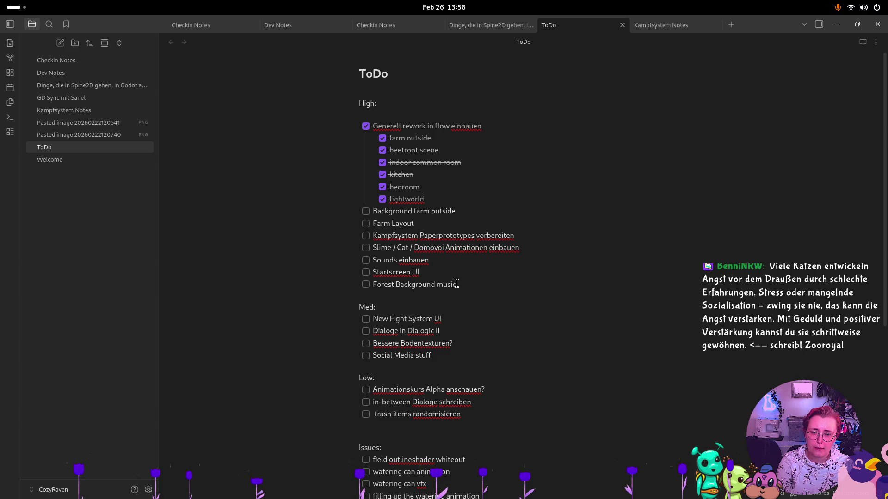
pyautogui.moveTo(462, 283)
pyautogui.mouseDown()
pyautogui.moveTo(295, 276)
pyautogui.moveTo(514, 288)
pyautogui.mouseUp()
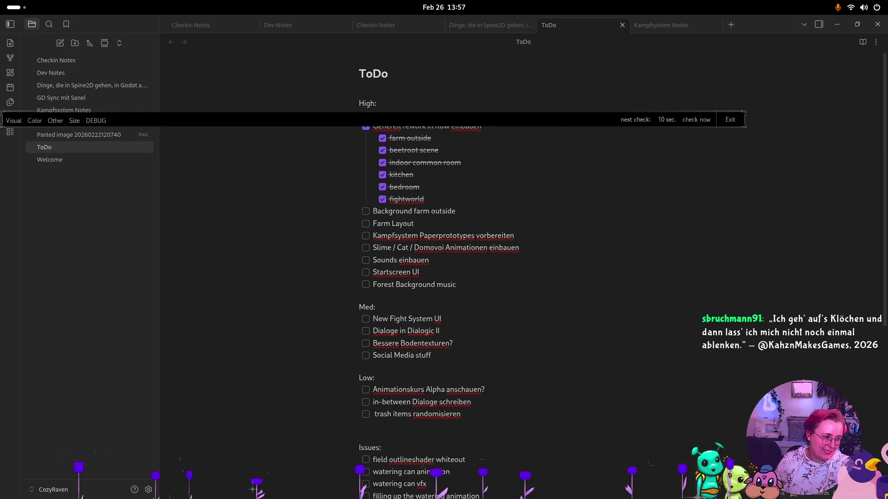
pyautogui.press('super')
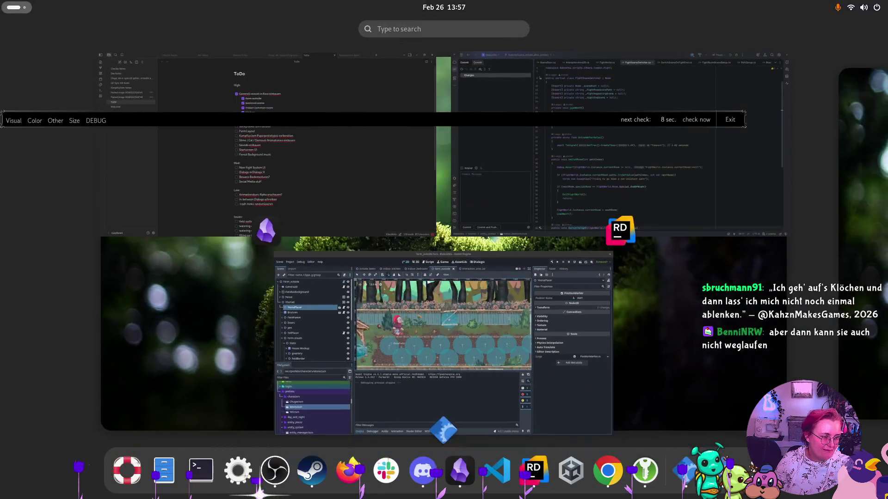
# Move through the ToDo note and FightSceneSwitcher.cs windows, then bring Godot's farm_outside.tscn forward
pyautogui.press('super')
pyautogui.press('super')
pyautogui.click(163, 137)
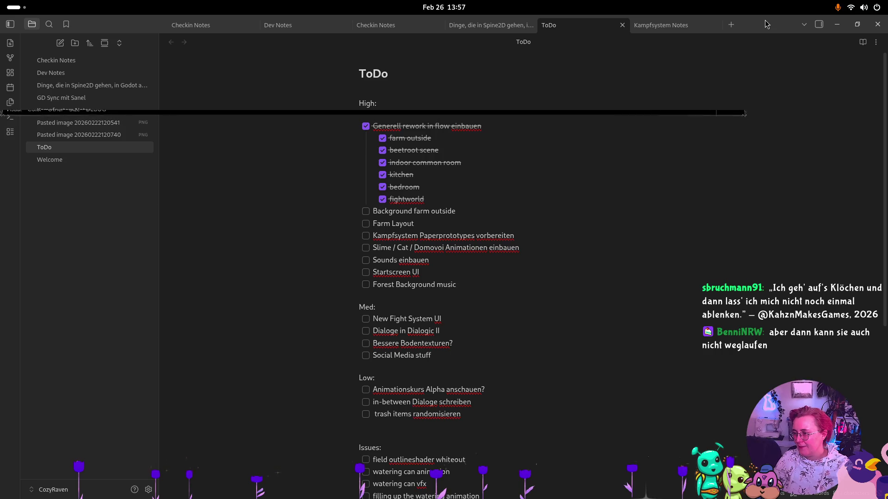
pyautogui.press('super')
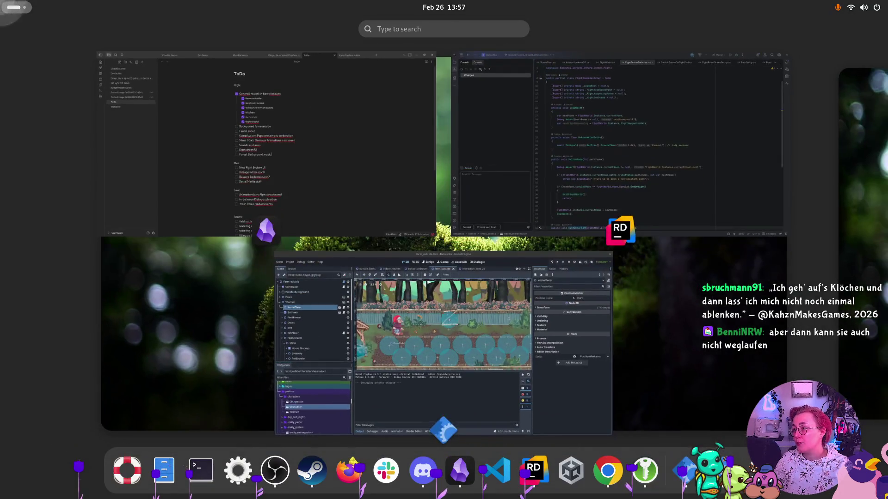
pyautogui.press('super')
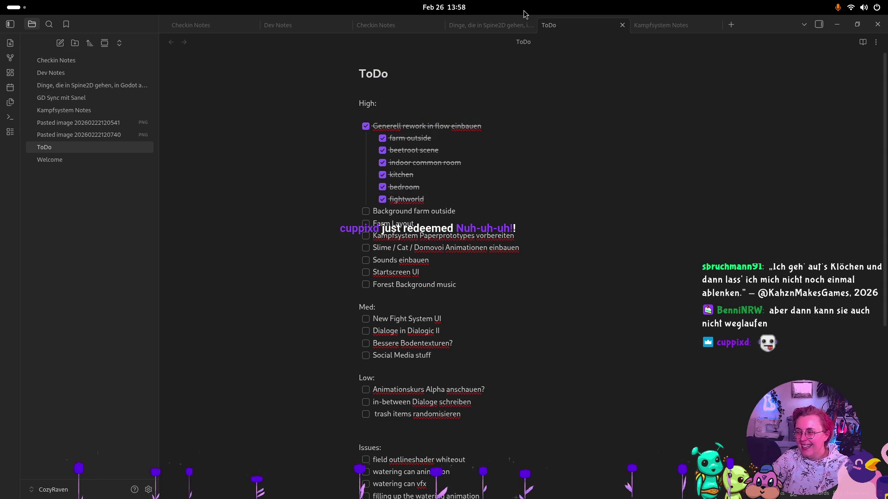
pyautogui.hotkey('alt', 'Tab')
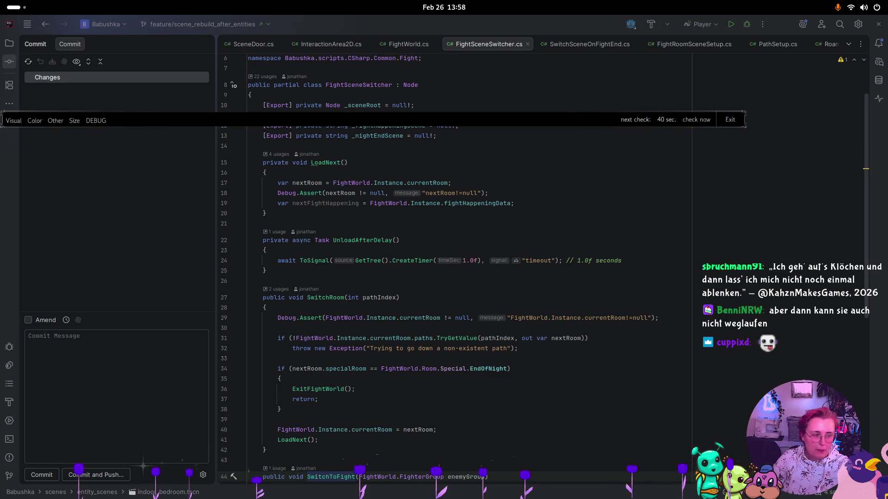
pyautogui.press('super')
pyautogui.click(508, 211)
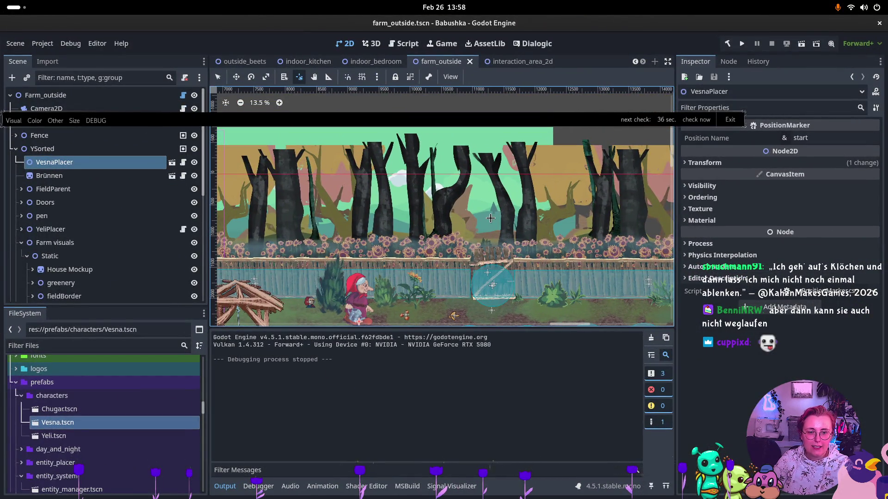
# Expand ParallaxBackground's layers and toggle the background color layer off and back on
pyautogui.click(15, 148)
pyautogui.click(15, 122)
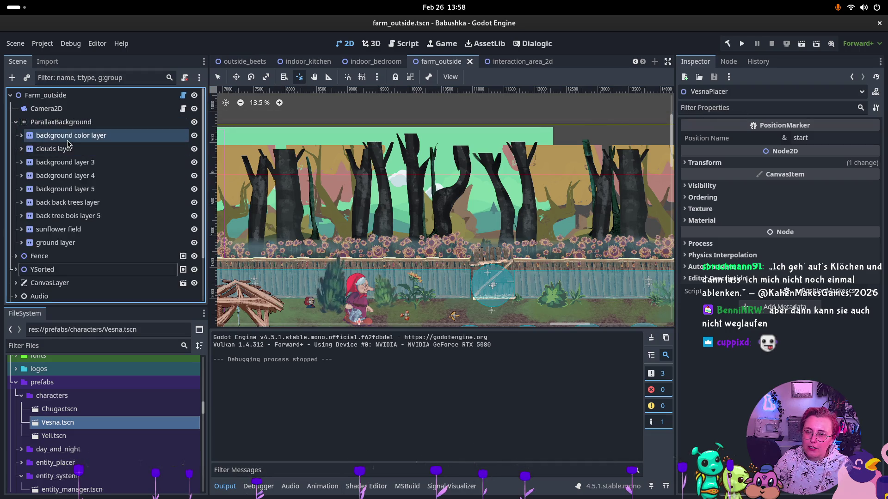
pyautogui.click(65, 178)
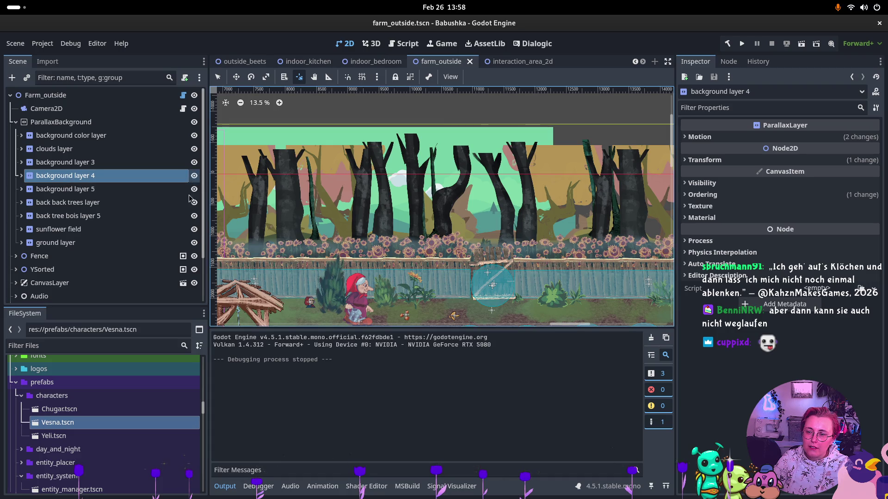
pyautogui.click(194, 136)
pyautogui.click(194, 136)
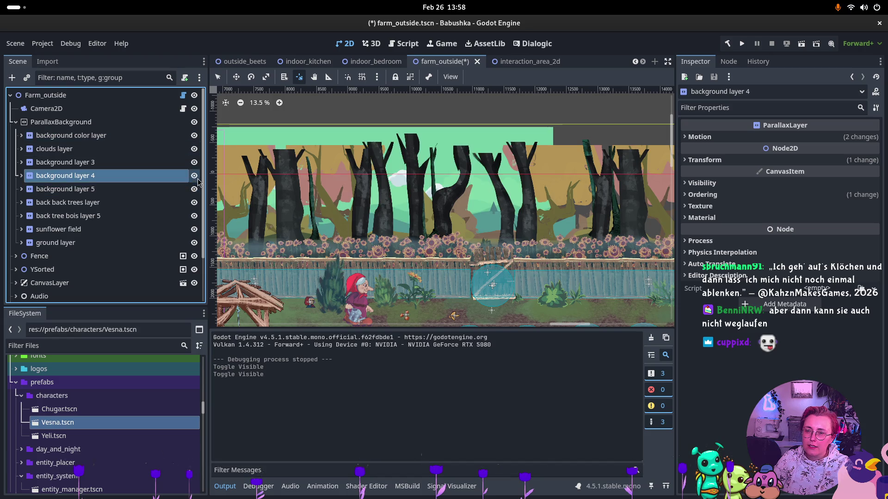
# Hide, then re-show, background layers 4 and 5, back back trees and back tree bois 5
pyautogui.click(195, 176)
pyautogui.click(194, 189)
pyautogui.click(194, 203)
pyautogui.click(194, 215)
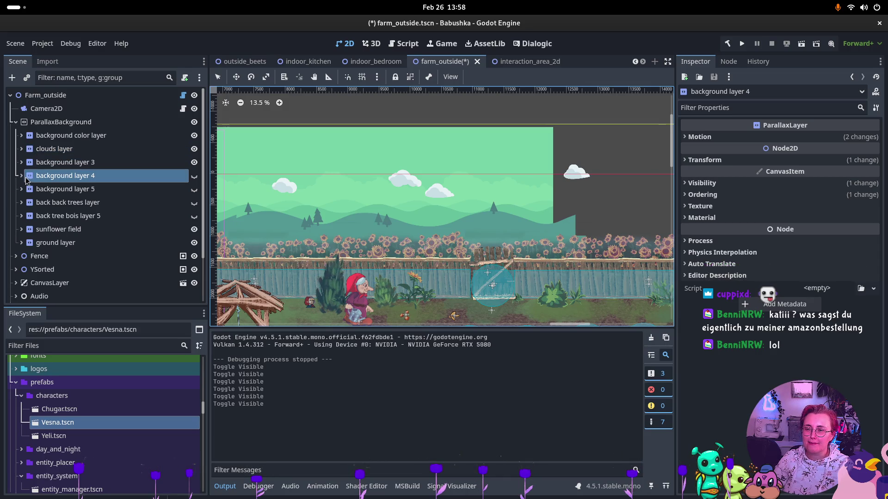
pyautogui.click(194, 175)
pyautogui.click(194, 189)
pyautogui.click(194, 202)
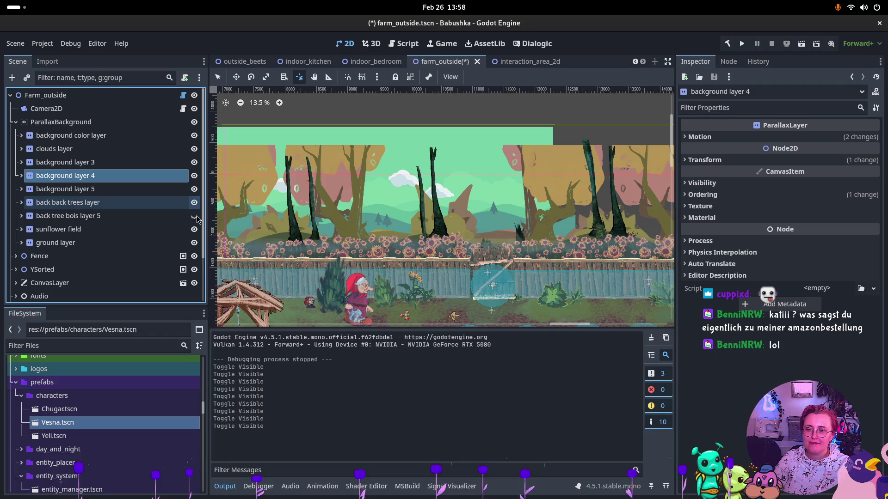
pyautogui.click(194, 216)
# Toggle the sunflower field layer off and back on
pyautogui.click(194, 229)
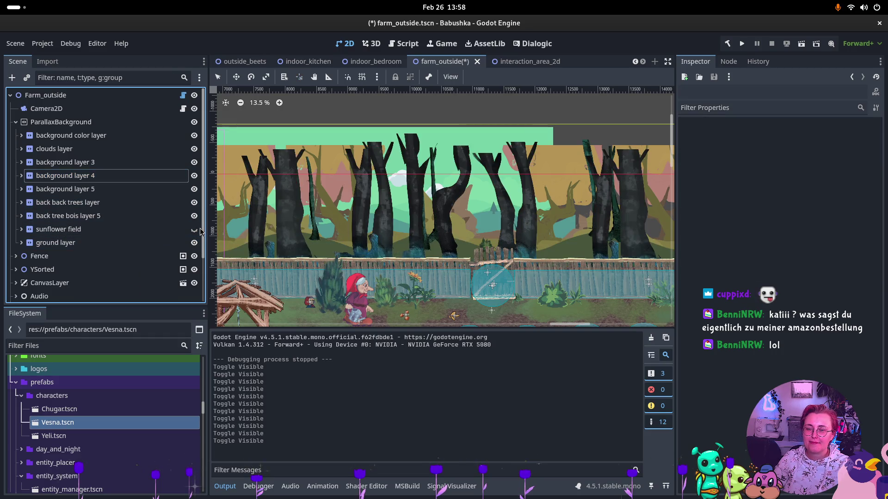
pyautogui.click(195, 229)
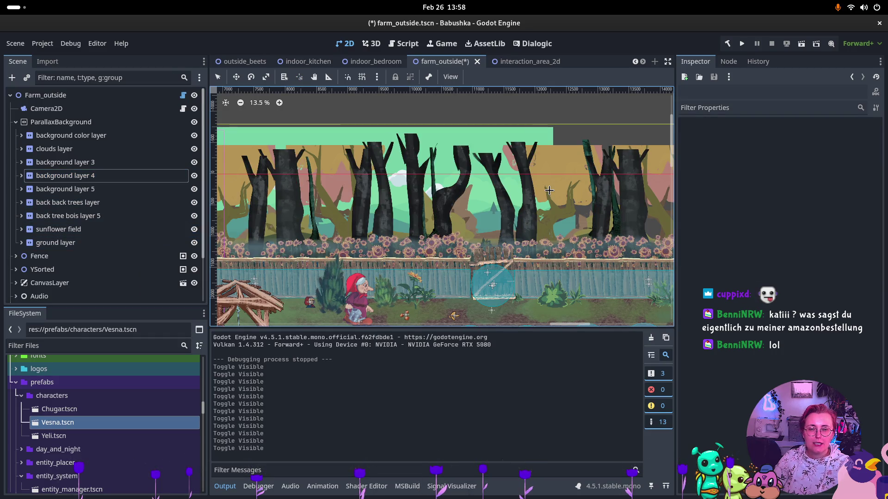
pyautogui.press('super')
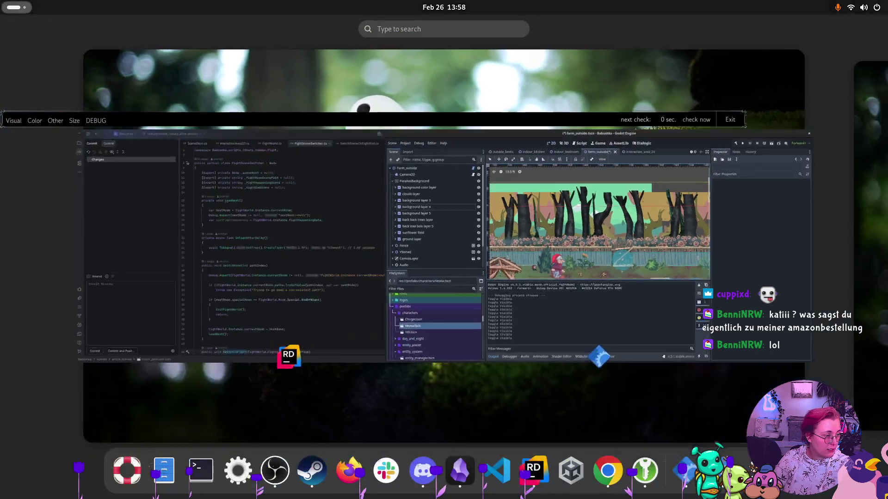
# Leave the Activities overview to return to Godot's farm_outside scene
pyautogui.press('super')
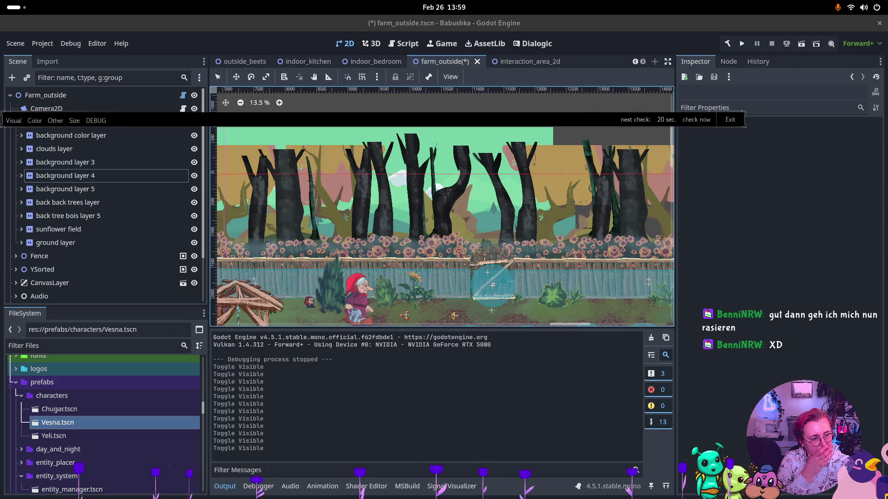
pyautogui.press('super')
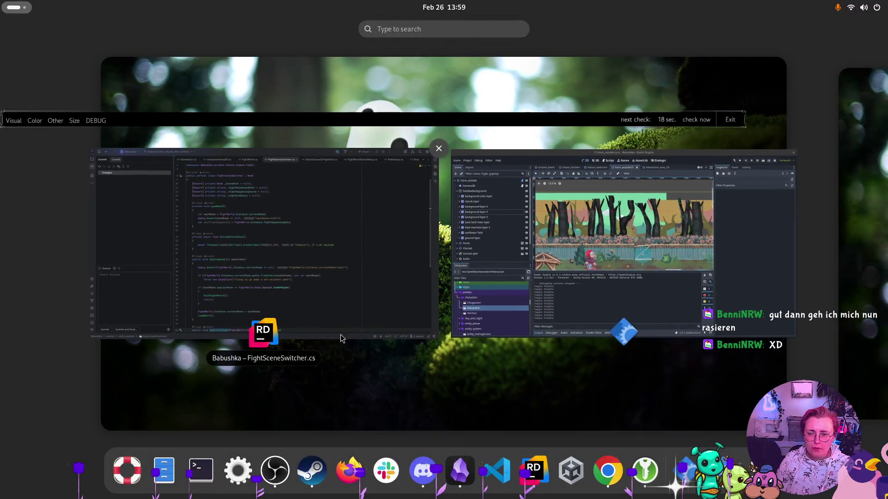
pyautogui.press('super')
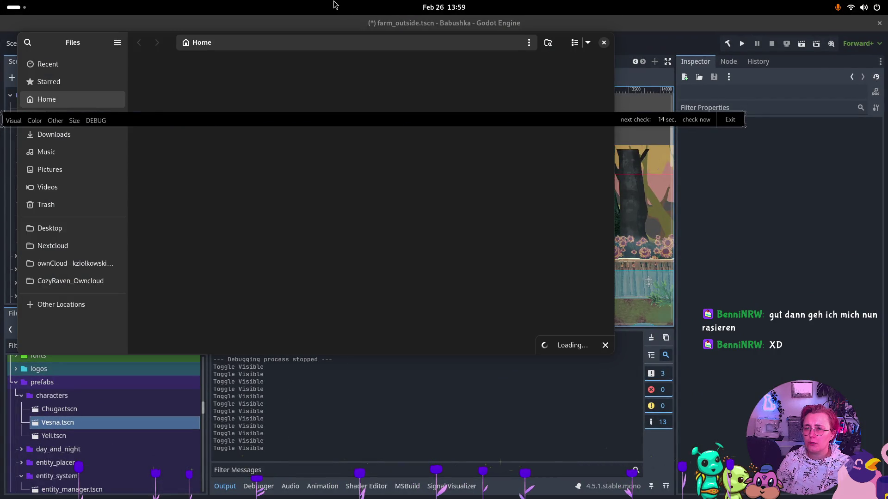
pyautogui.hotkey('ctrl', 'w')
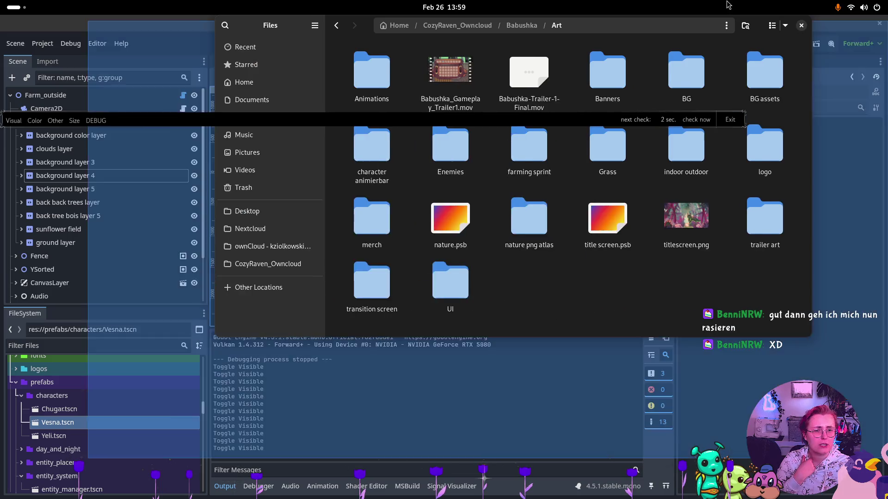
# Maximize Files, go to Art > BG > Forest, and open Outdoor_10.png
pyautogui.moveTo(728, 5); pyautogui.dragTo(728, 6)
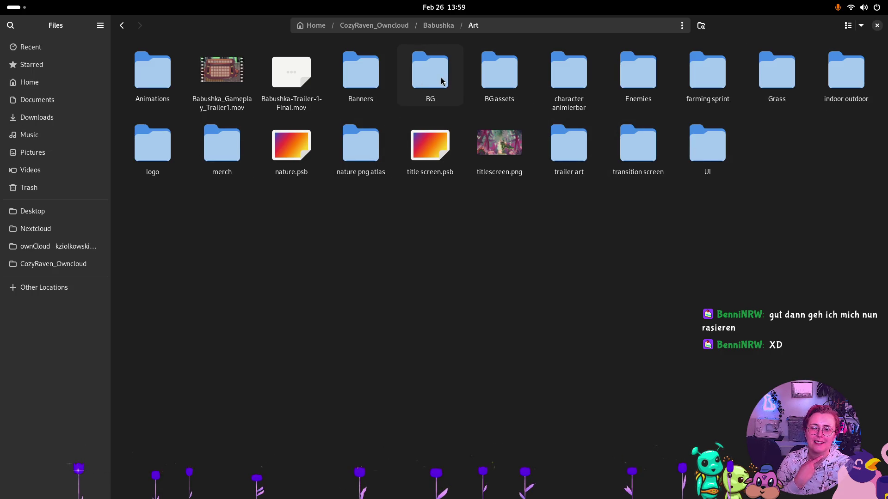
pyautogui.doubleClick(511, 81)
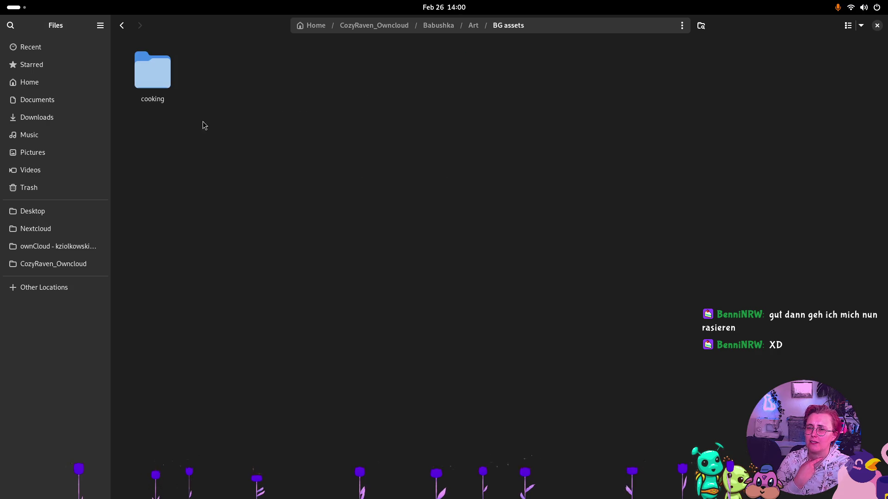
pyautogui.click(122, 26)
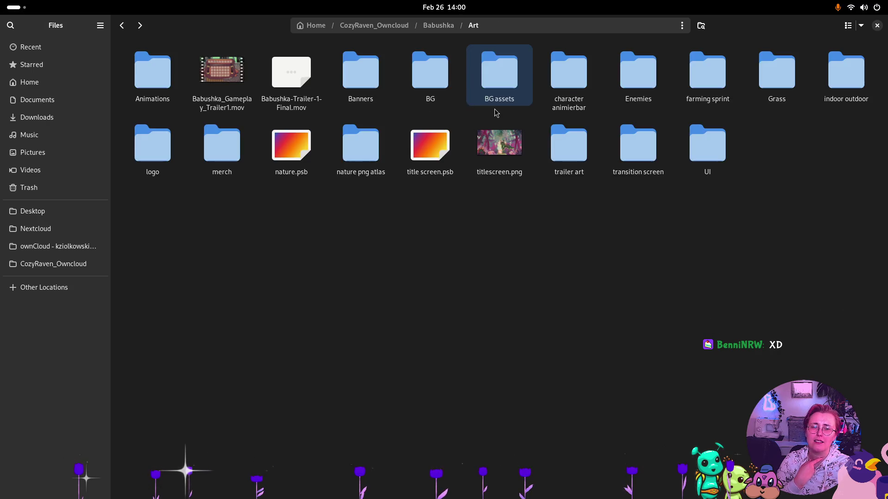
pyautogui.doubleClick(440, 91)
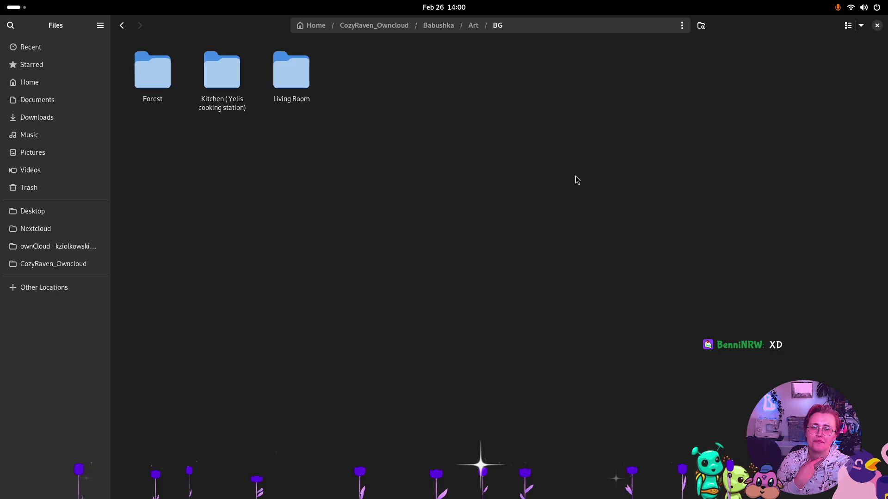
pyautogui.doubleClick(158, 84)
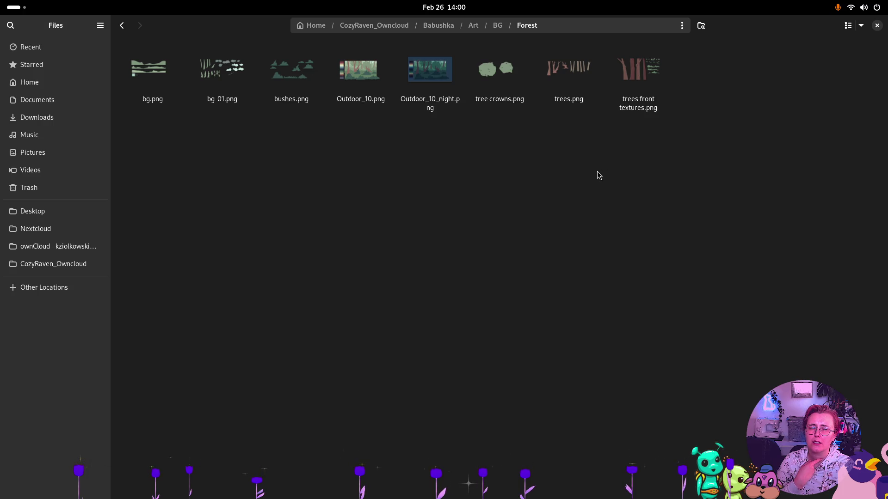
pyautogui.doubleClick(365, 88)
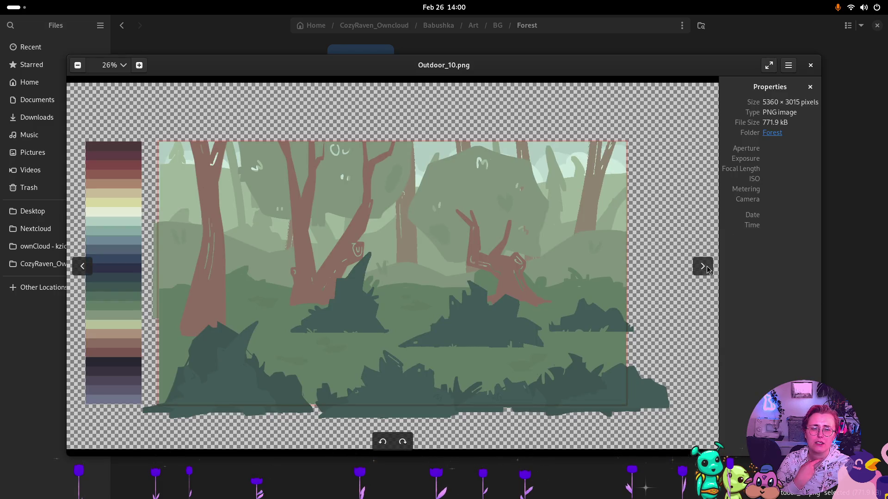
# Cycle through the Forest images from Outdoor_10_night.png to bushes.png and back, then close the viewer
pyautogui.click(709, 269)
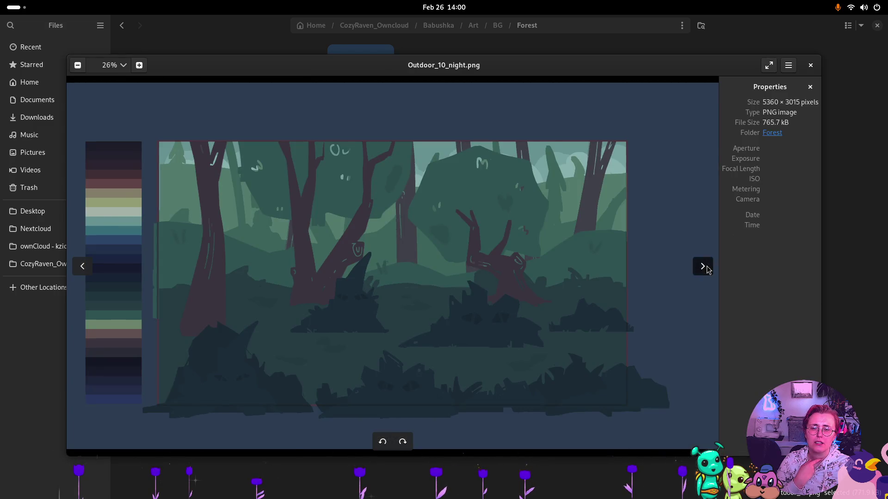
pyautogui.click(708, 269)
pyautogui.click(707, 269)
pyautogui.click(707, 269)
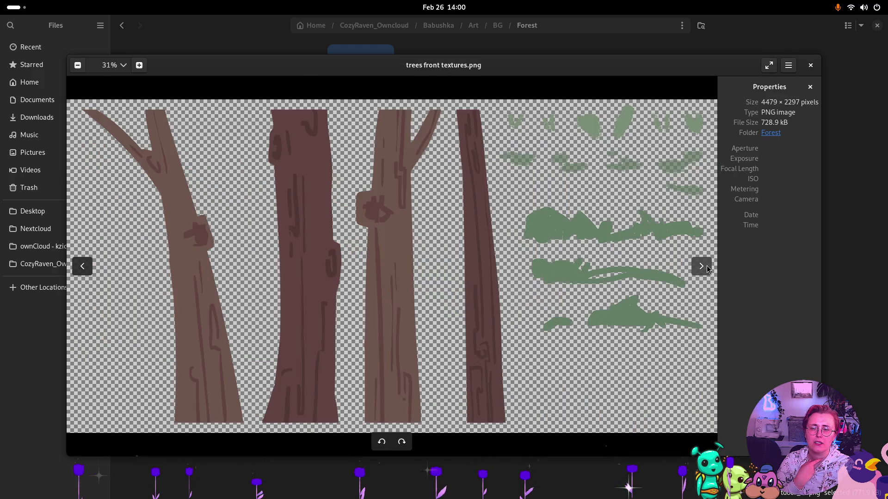
pyautogui.click(708, 269)
pyautogui.click(707, 269)
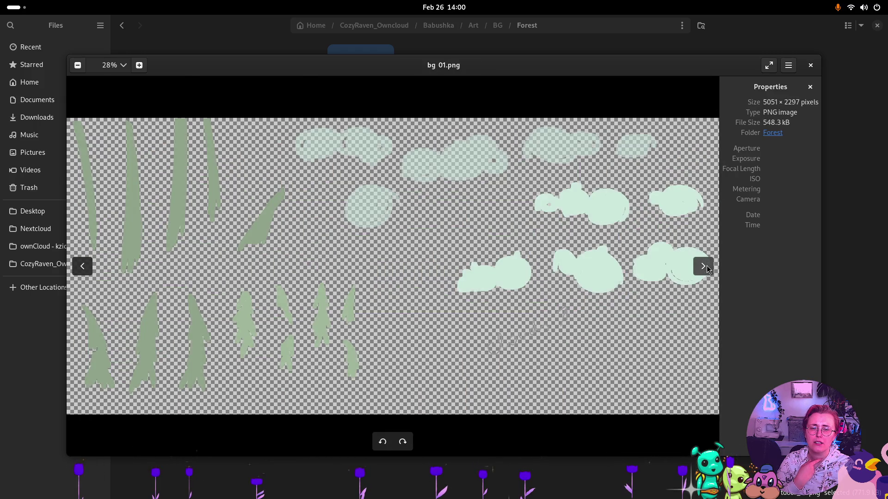
pyautogui.click(707, 269)
pyautogui.click(707, 269)
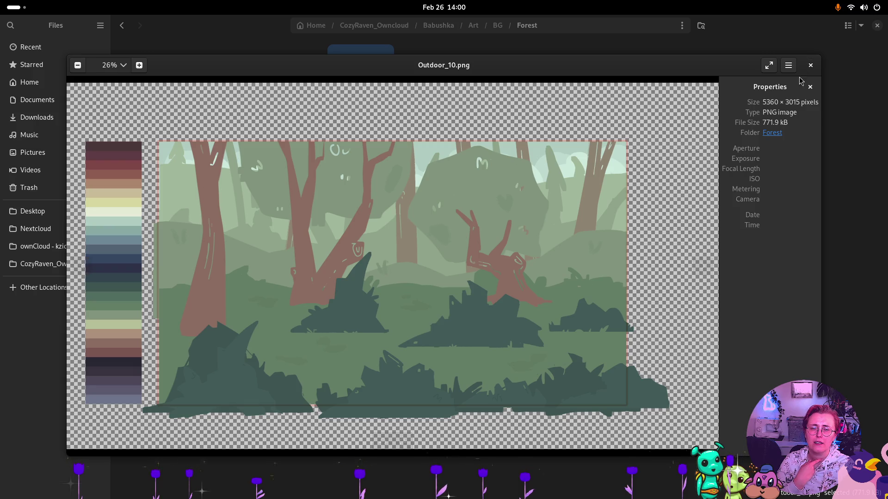
pyautogui.click(811, 65)
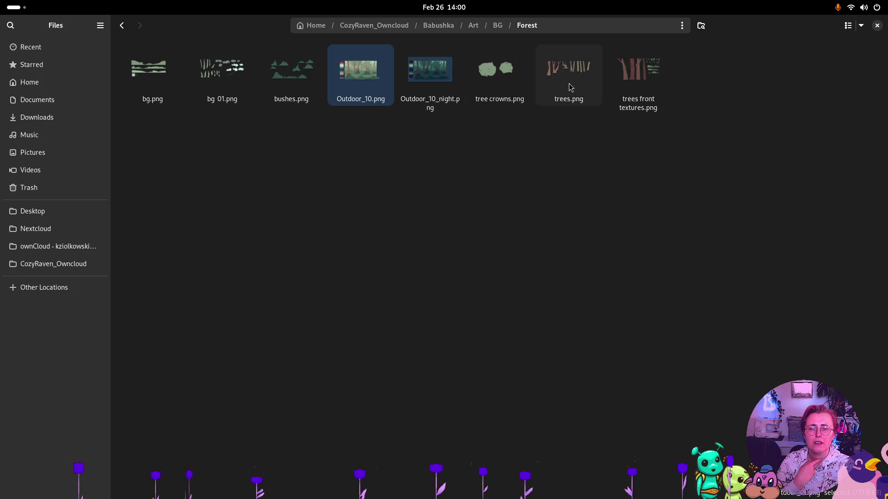
# Select the eight forest PNGs, then go to Home > Godot > Babushka > art
pyautogui.click(142, 154)
pyautogui.moveTo(140, 150)
pyautogui.mouseDown()
pyautogui.moveTo(686, 73)
pyautogui.moveTo(689, 80)
pyautogui.mouseUp()
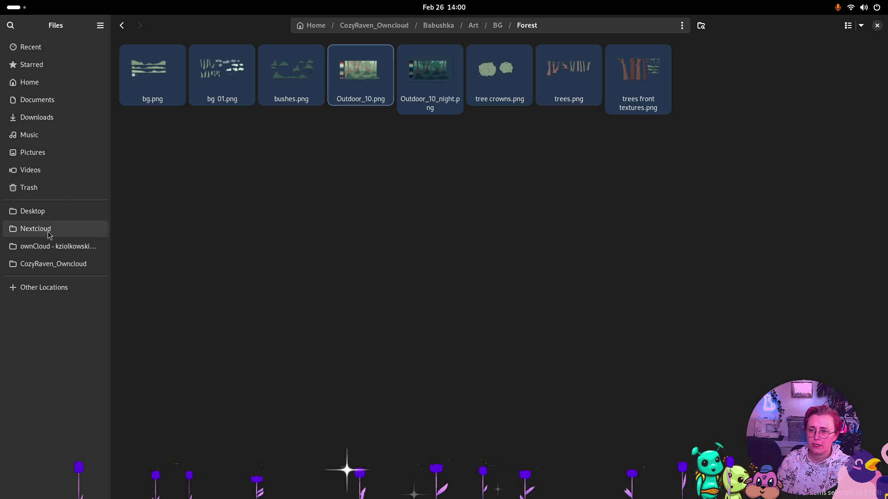
pyautogui.click(34, 85)
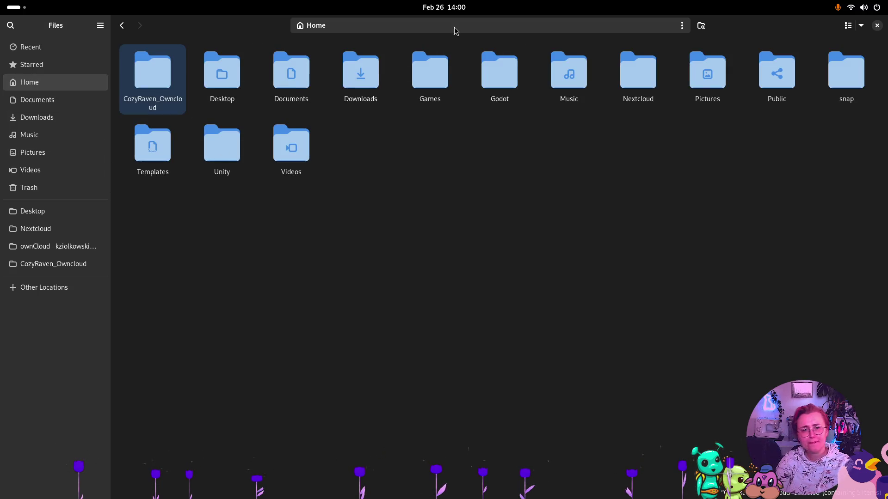
pyautogui.doubleClick(504, 76)
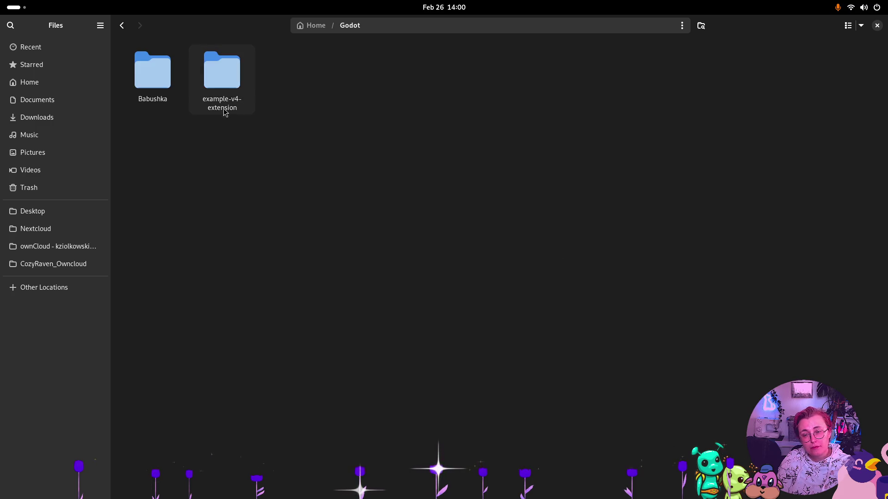
pyautogui.click(181, 84)
pyautogui.press('Return')
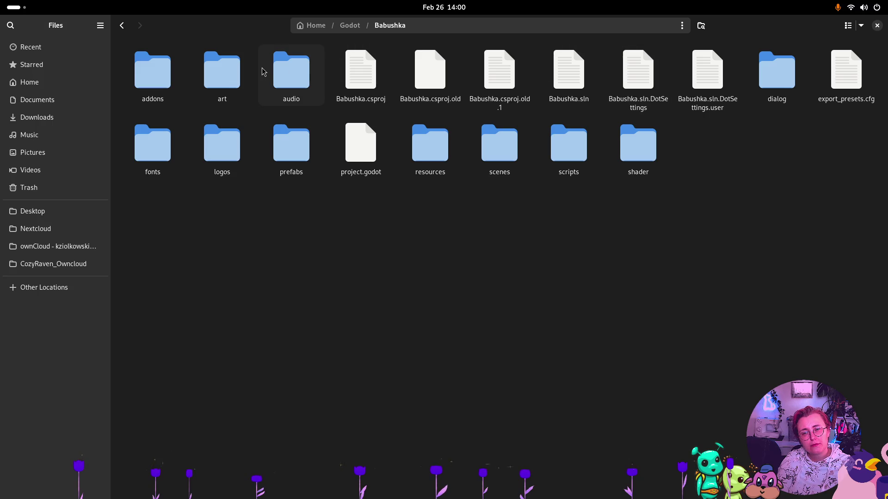
pyautogui.doubleClick(235, 80)
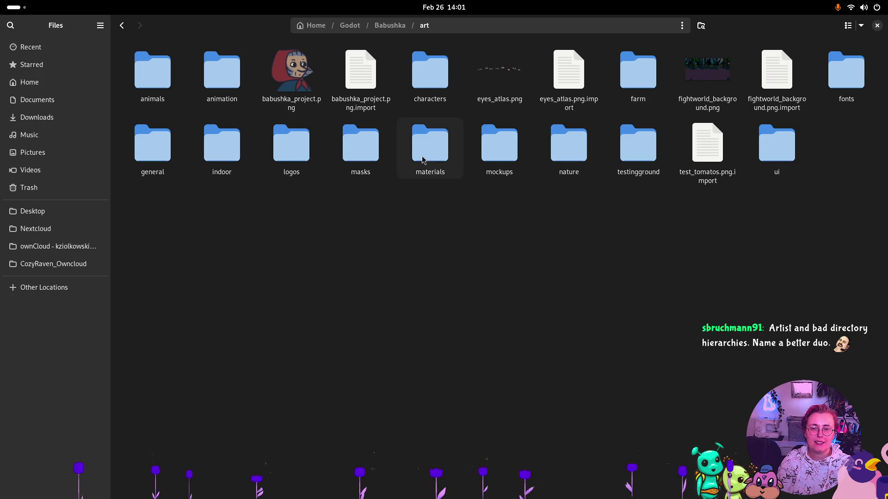
# Open the nature folder and permanently delete the eight PNGs pasted there by mistake
pyautogui.doubleClick(555, 164)
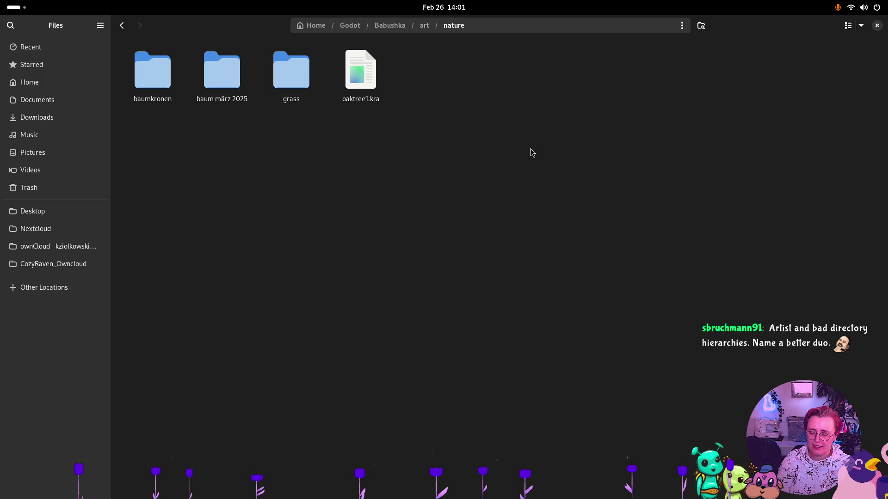
pyautogui.hotkey('ctrl', 'v')
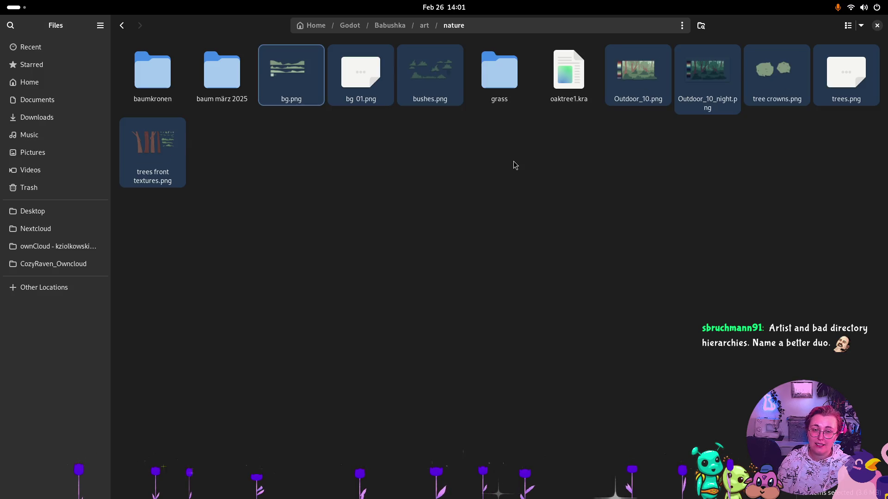
pyautogui.hotkey('shift', 'Delete')
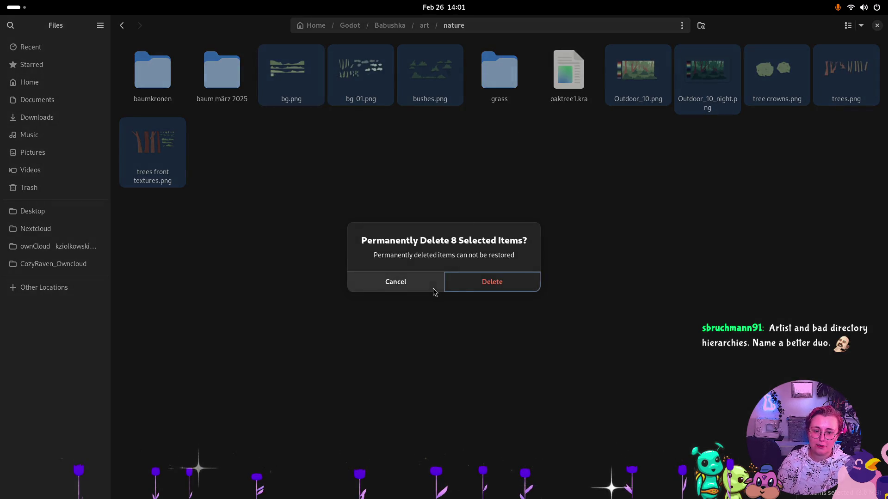
pyautogui.click(478, 287)
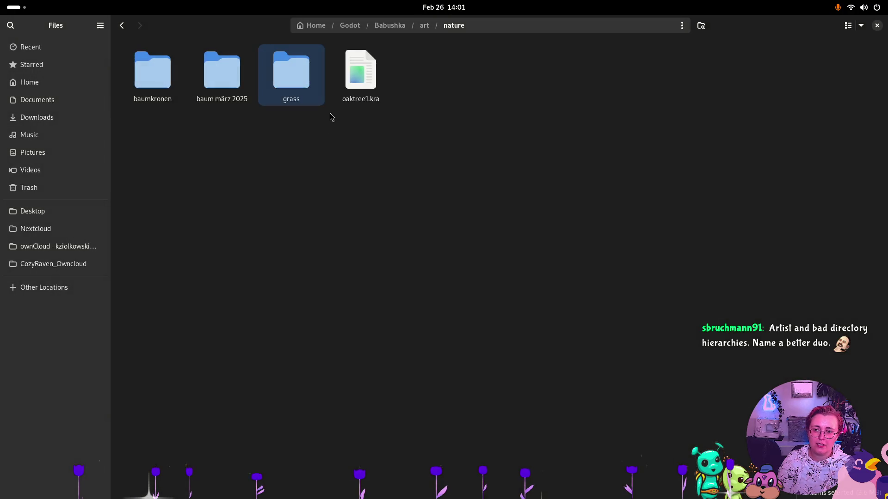
# Create an 'outdoor background' folder in nature, paste the eight PNGs into it, then return to Godot
pyautogui.rightClick(475, 128)
pyautogui.click(486, 134)
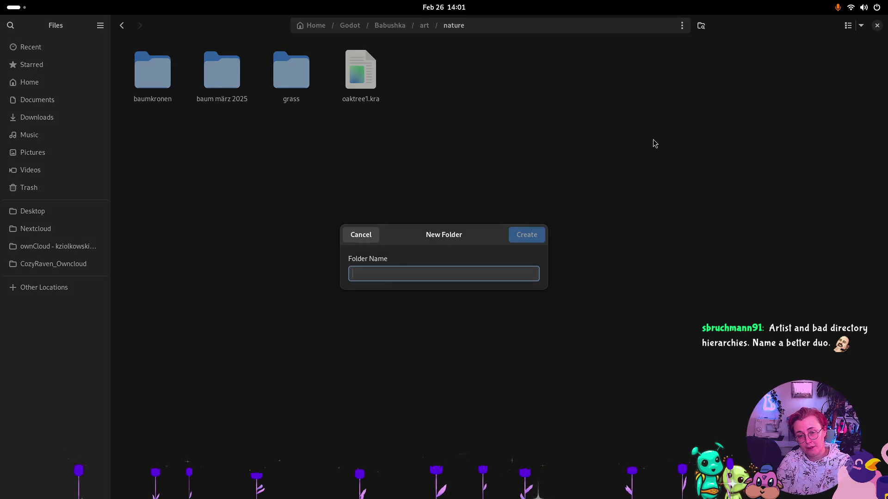
pyautogui.write('or ')
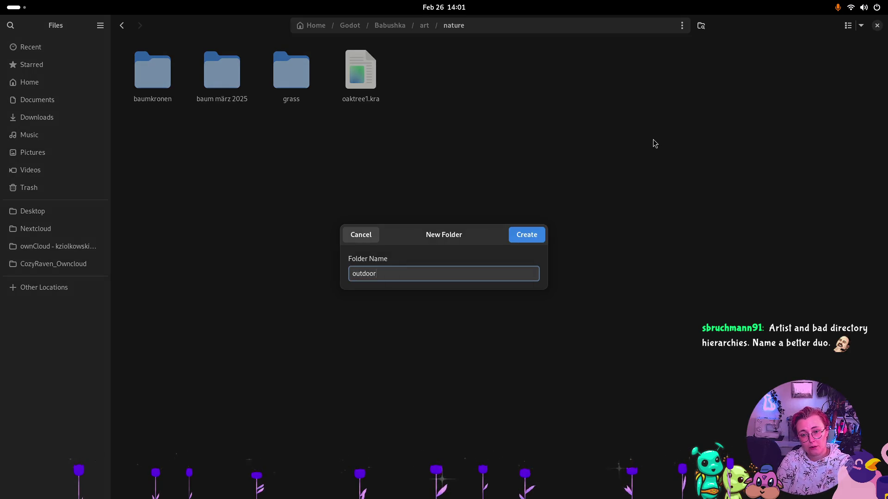
pyautogui.write('background')
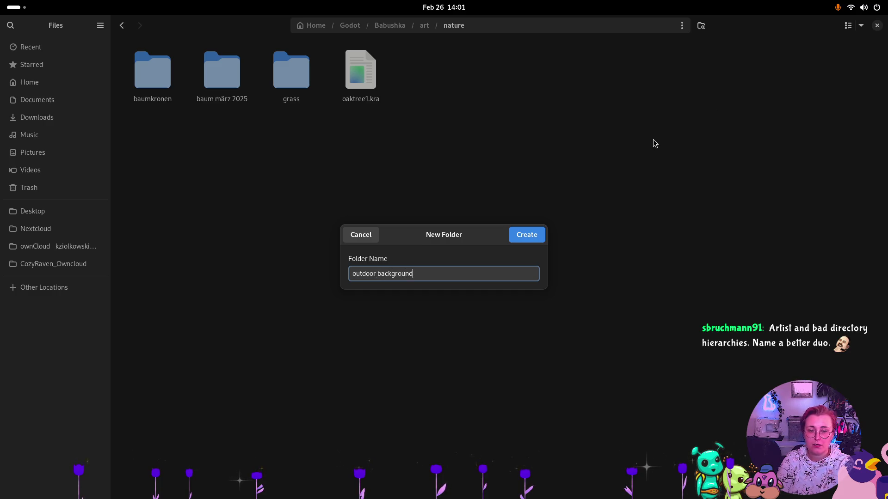
pyautogui.press('Return')
pyautogui.doubleClick(432, 65)
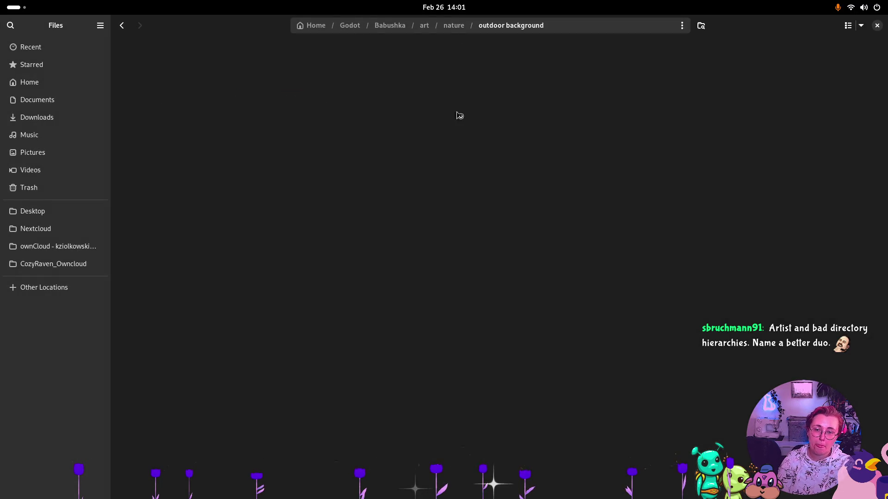
pyautogui.hotkey('ctrl', 'v')
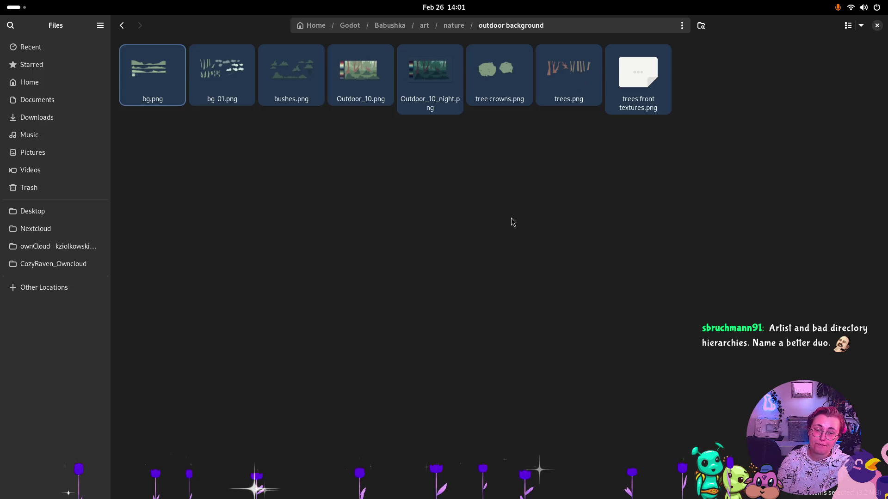
pyautogui.press('super')
pyautogui.click(620, 212)
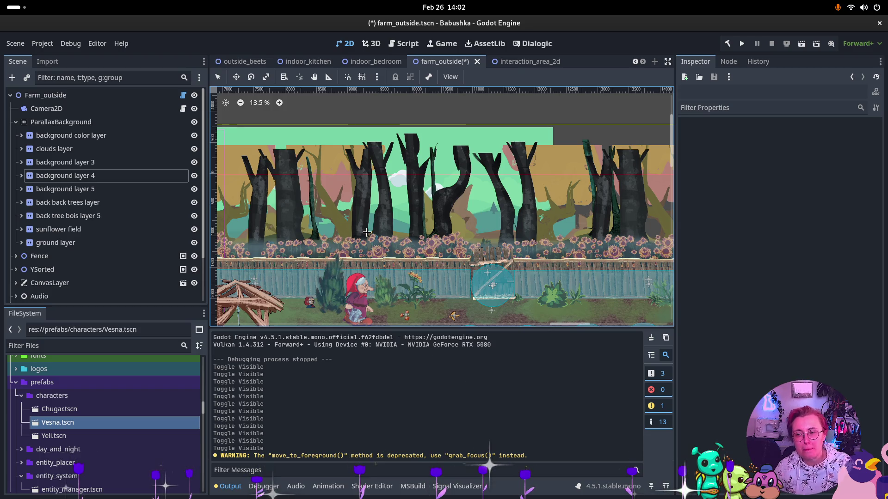
# Zoom out the 2D view and shrink the Output and Inspector panels to enlarge it
pyautogui.scroll(-1, 451, 314)
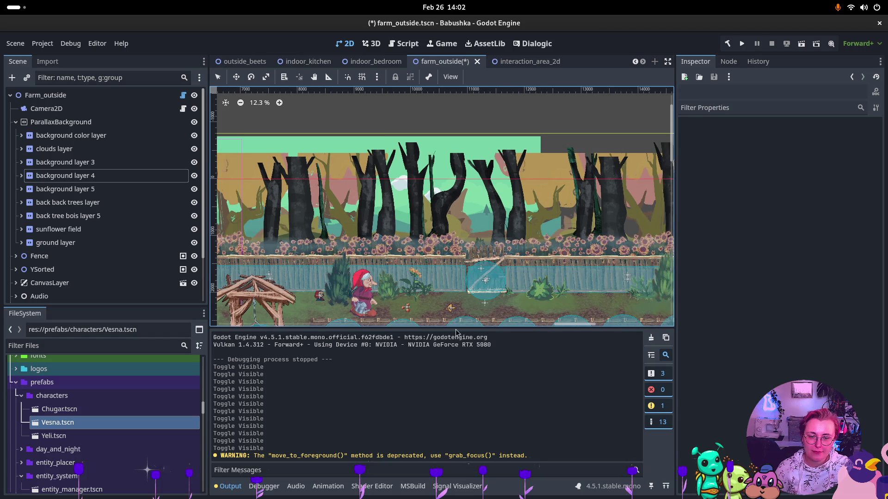
pyautogui.moveTo(508, 329); pyautogui.dragTo(508, 354)
pyautogui.moveTo(675, 240); pyautogui.dragTo(758, 241)
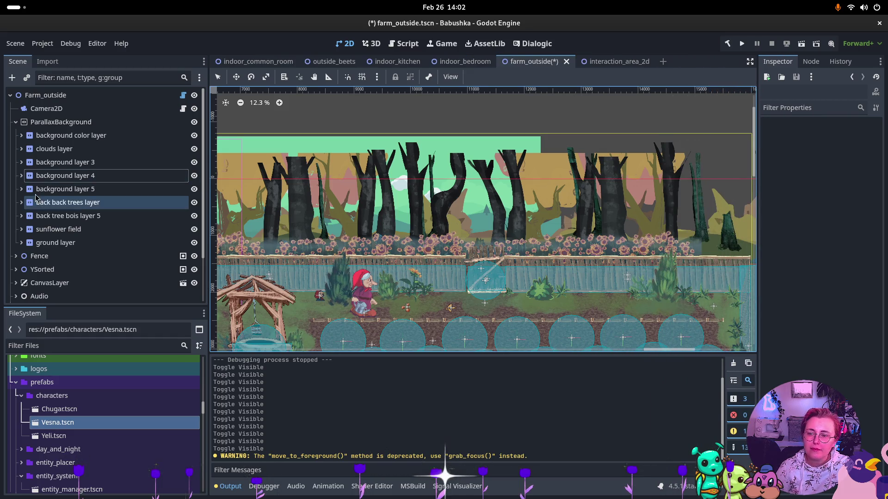
# Inspect background layers 4 and 3 in the ParallaxBackground and nudge the canvas down
pyautogui.click(46, 180)
pyautogui.click(76, 162)
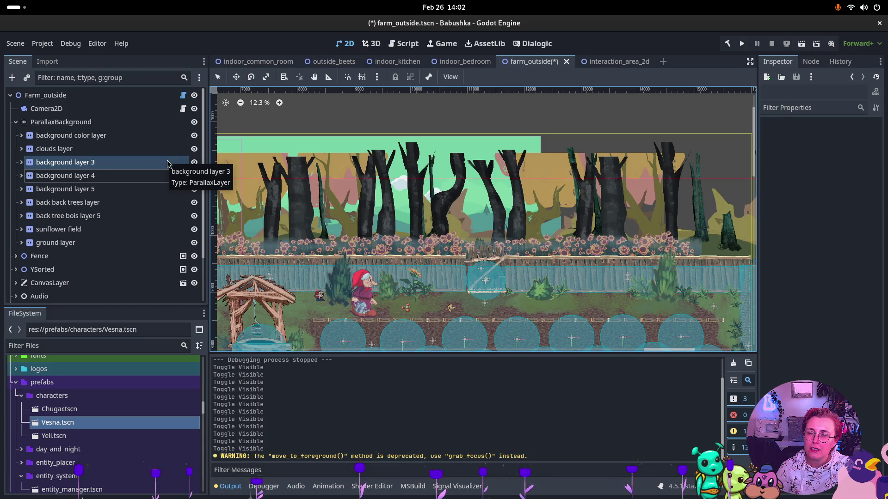
pyautogui.click(309, 163)
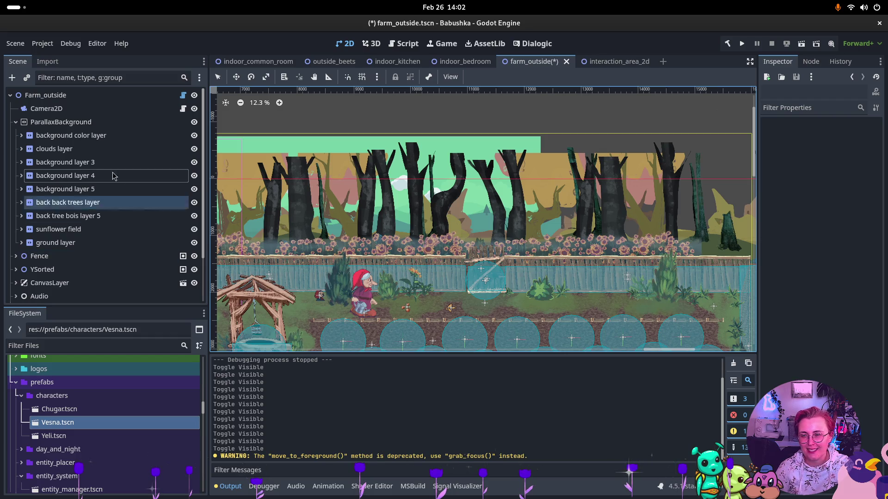
pyautogui.click(54, 180)
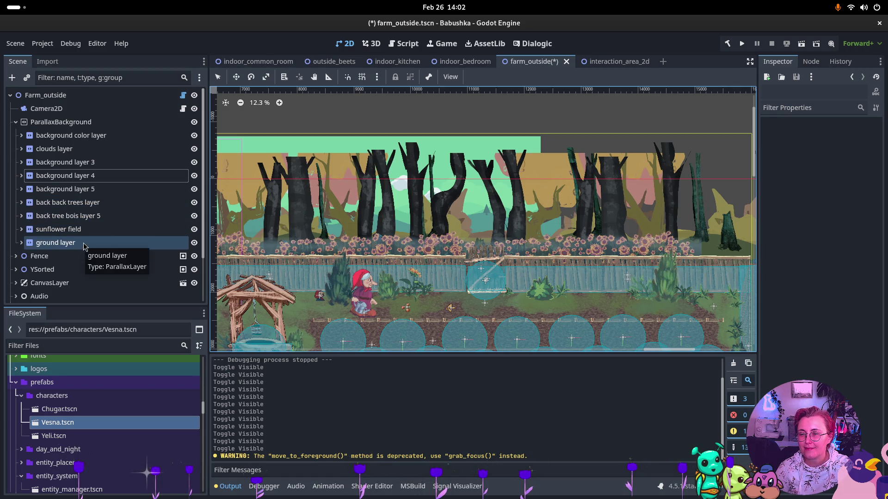
pyautogui.moveTo(267, 142); pyautogui.dragTo(266, 163)
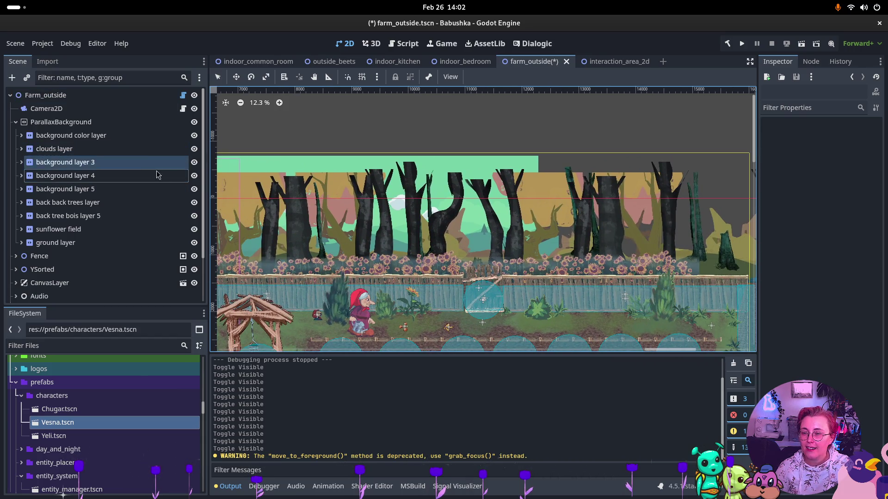
# Hide the back back trees and back tree bois 5 layers, keeping background layer 4 visible for now
pyautogui.click(194, 176)
pyautogui.click(195, 180)
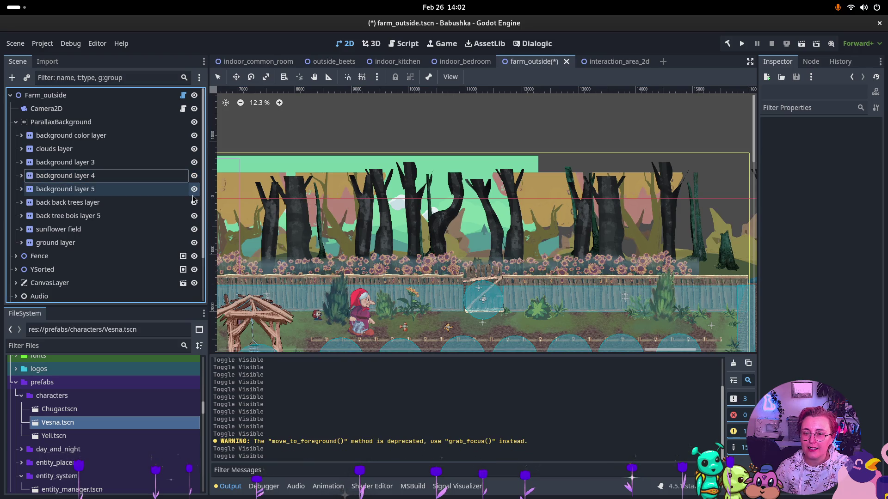
pyautogui.click(193, 194)
pyautogui.click(194, 196)
pyautogui.click(194, 202)
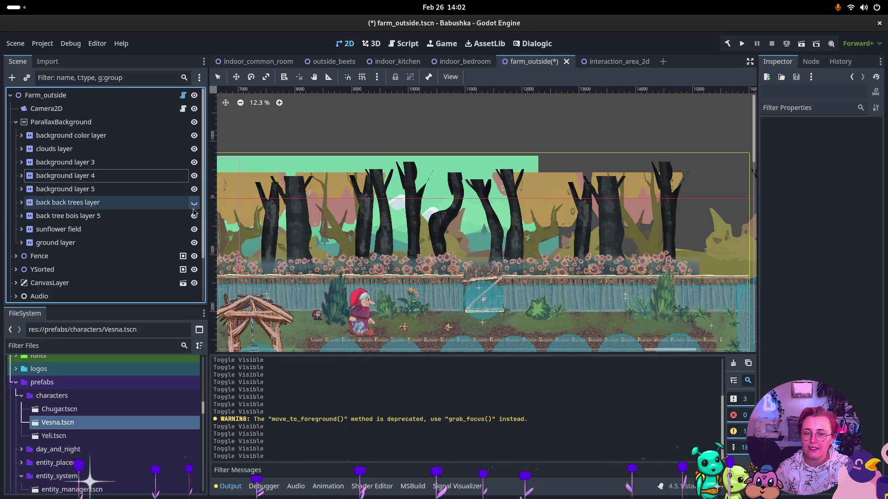
pyautogui.click(194, 216)
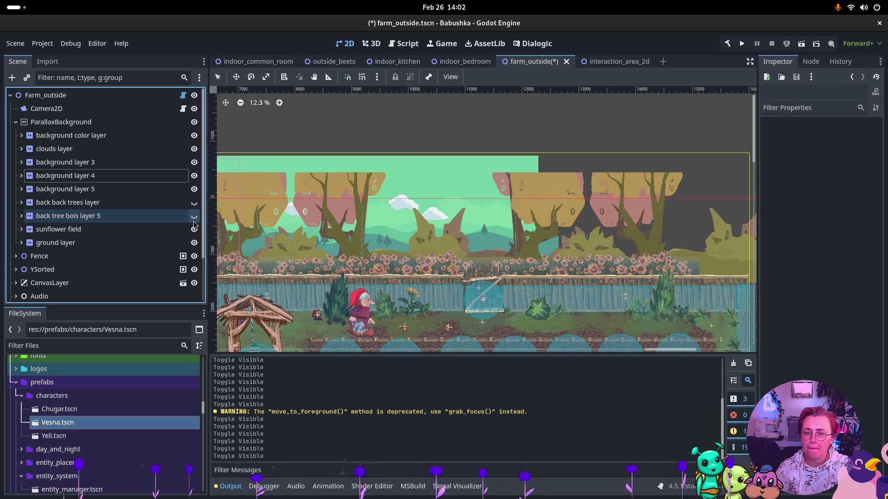
# Hide background layers 5, 4, 3 and the clouds, leaving the background color layer visible
pyautogui.click(194, 188)
pyautogui.click(194, 176)
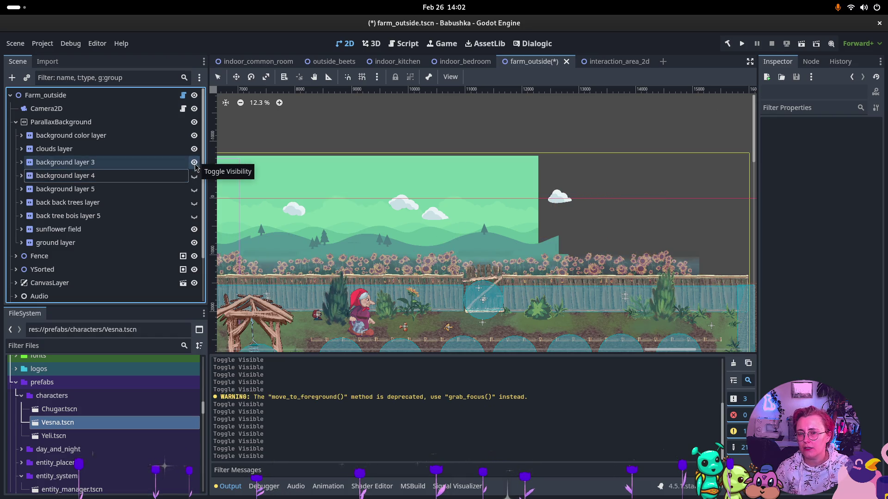
pyautogui.click(195, 163)
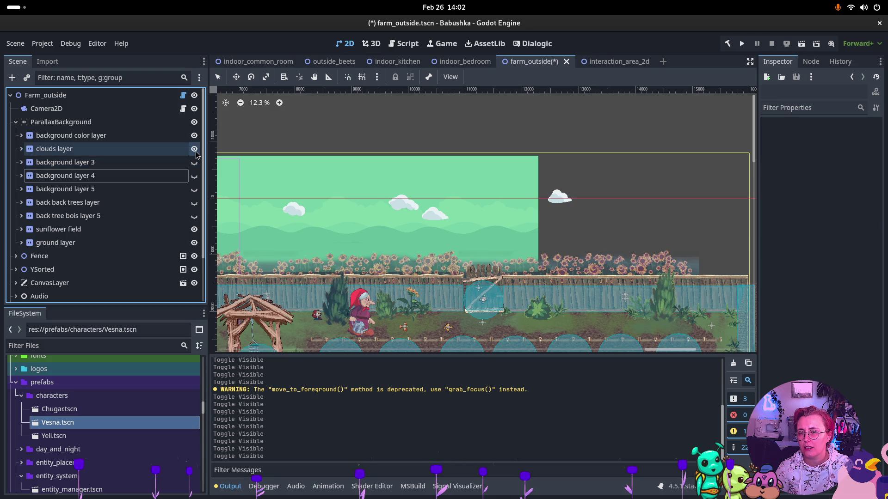
pyautogui.click(195, 153)
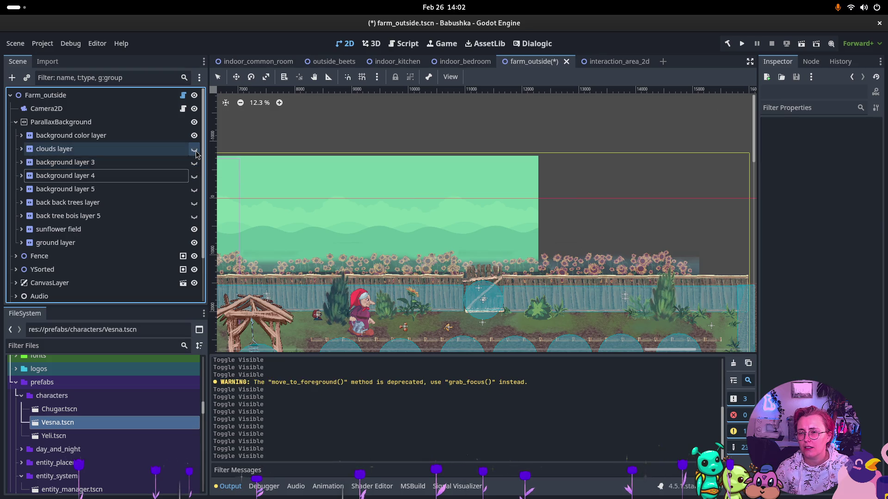
pyautogui.click(194, 135)
pyautogui.click(194, 136)
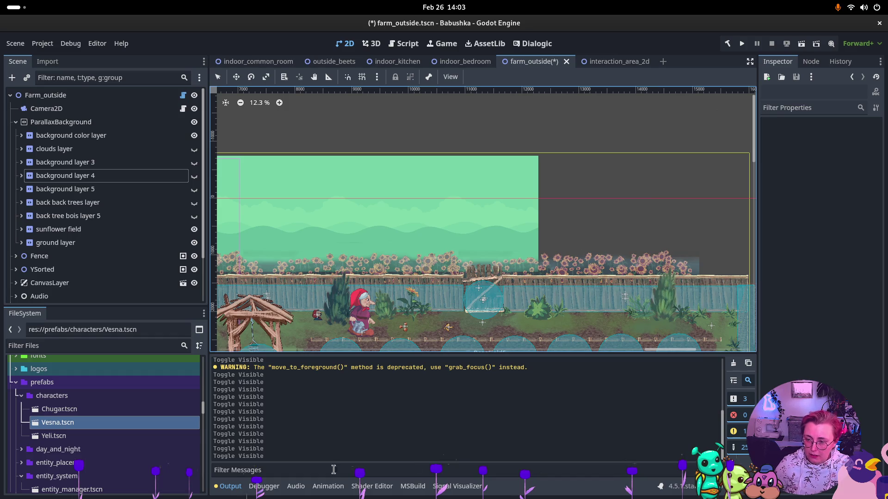
pyautogui.click(18, 383)
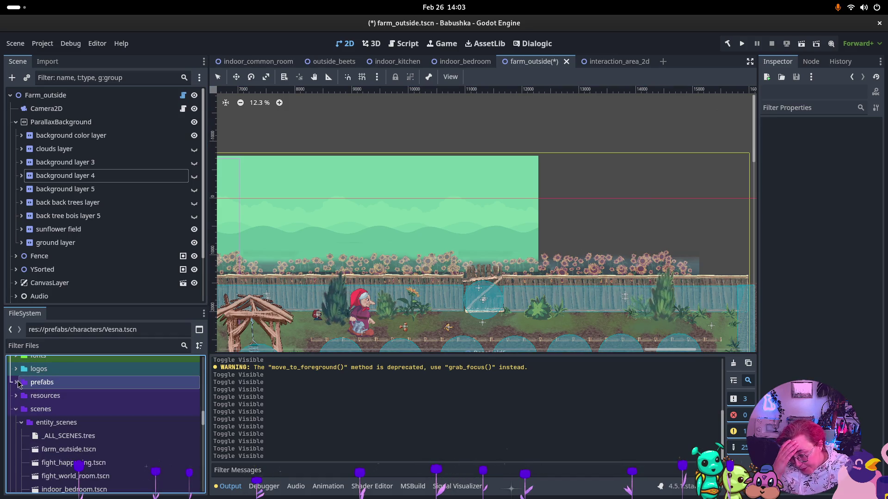
# Collapse the scenes, 2D skeletial chars and animation folders in the FileSystem dock
pyautogui.scroll(3, 9, 453)
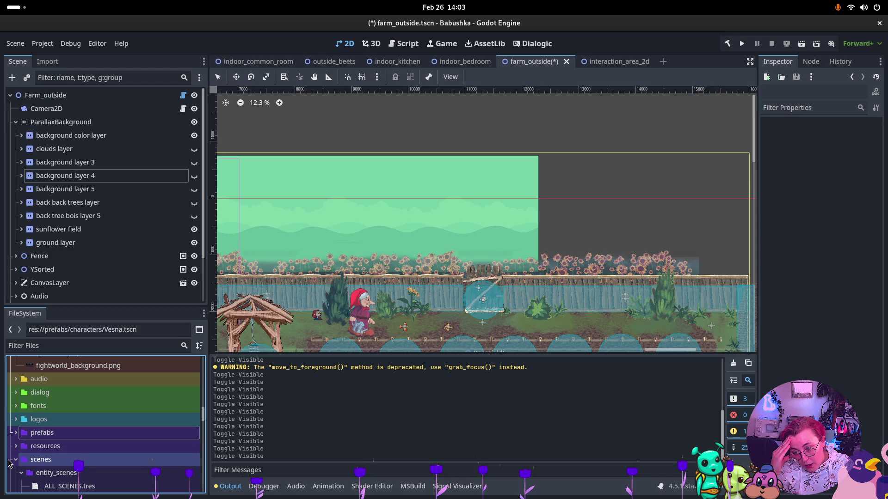
pyautogui.click(14, 460)
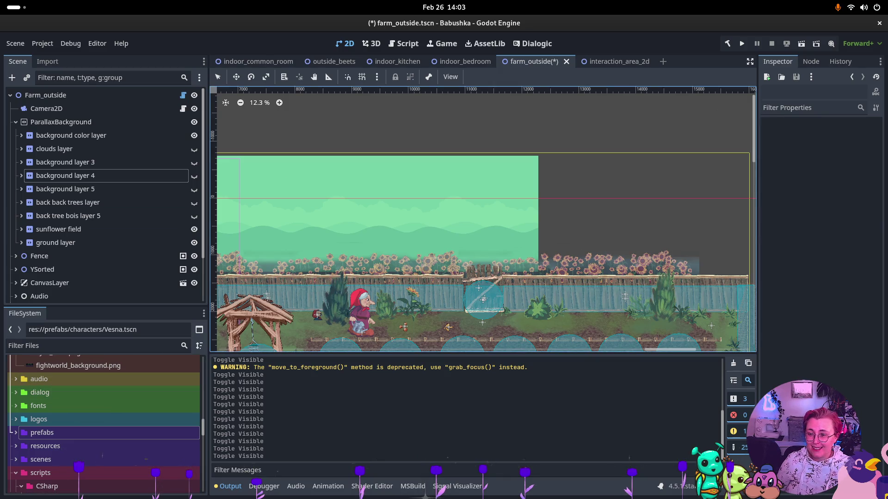
pyautogui.scroll(3, 73, 423)
pyautogui.scroll(10, 77, 421)
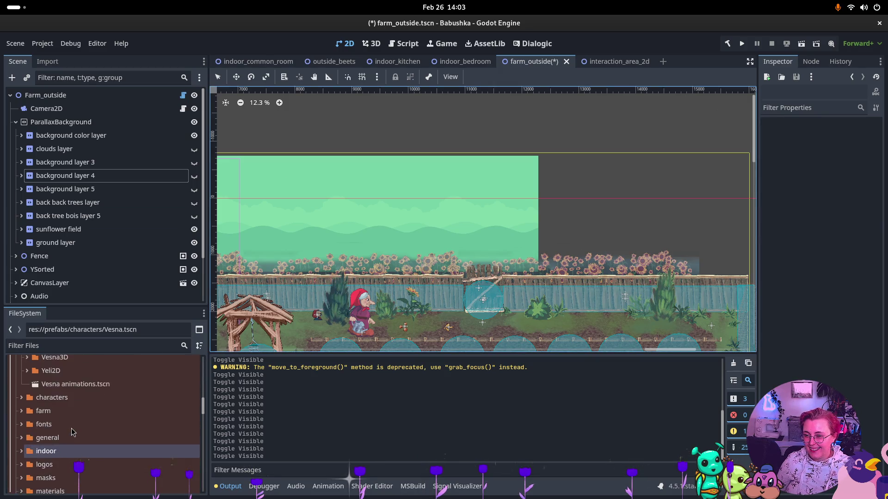
pyautogui.scroll(2, 77, 430)
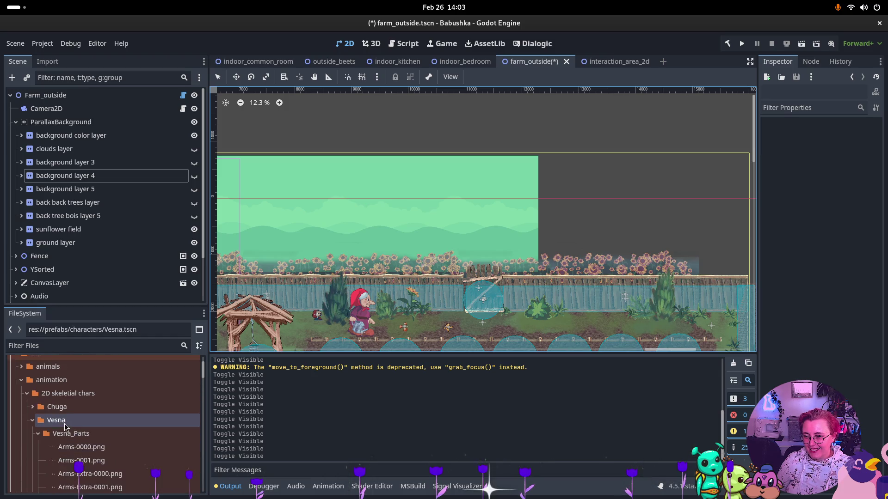
pyautogui.click(27, 393)
pyautogui.click(20, 381)
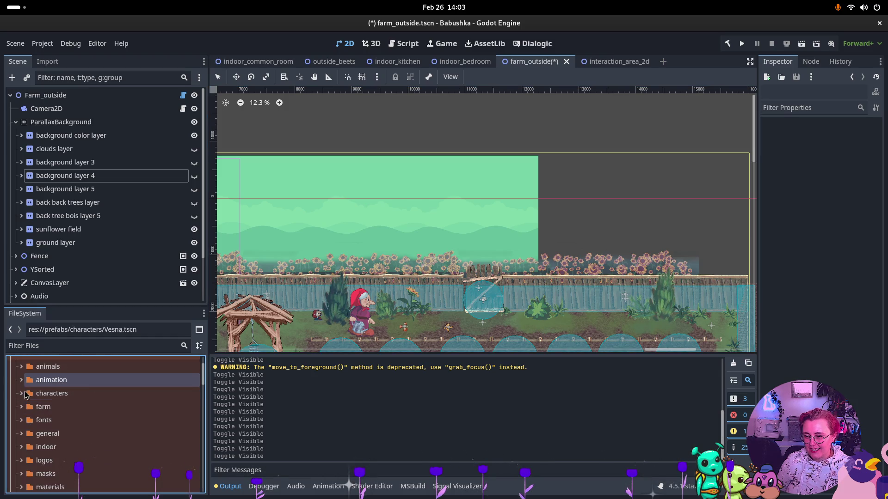
# Expand nature › outdoor background to list its forest PNGs
pyautogui.scroll(-3, 54, 416)
pyautogui.scroll(-2, 54, 417)
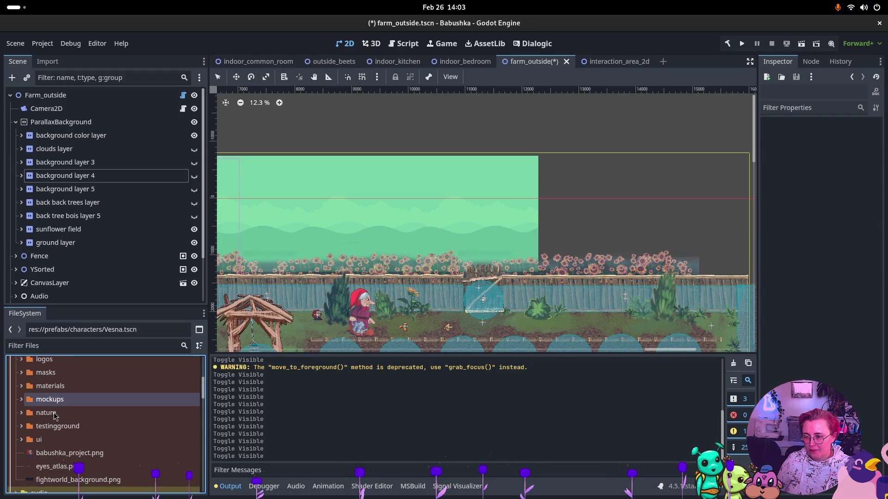
pyautogui.scroll(3, 53, 419)
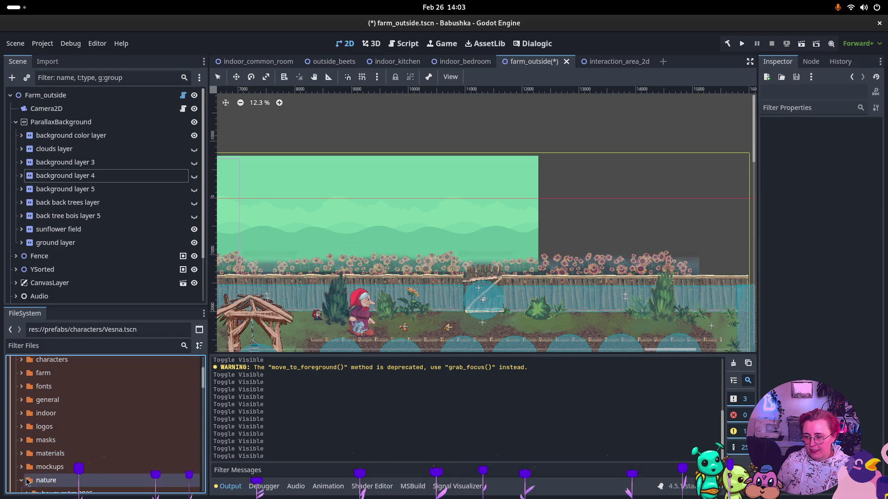
pyautogui.click(21, 481)
pyautogui.scroll(-3, 34, 470)
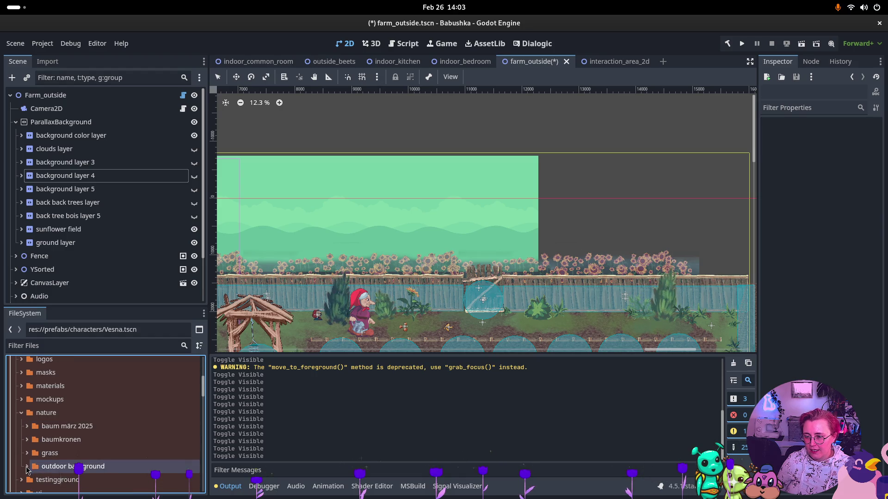
pyautogui.doubleClick(71, 466)
pyautogui.scroll(-3, 69, 444)
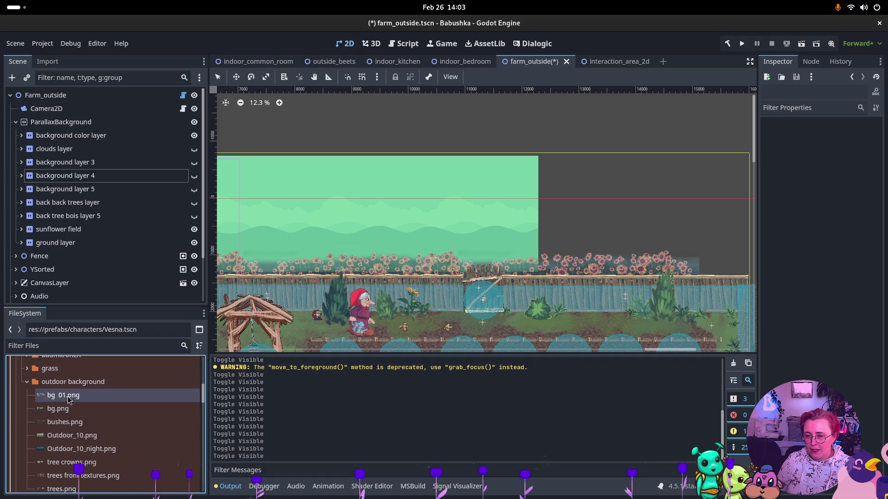
pyautogui.press('super')
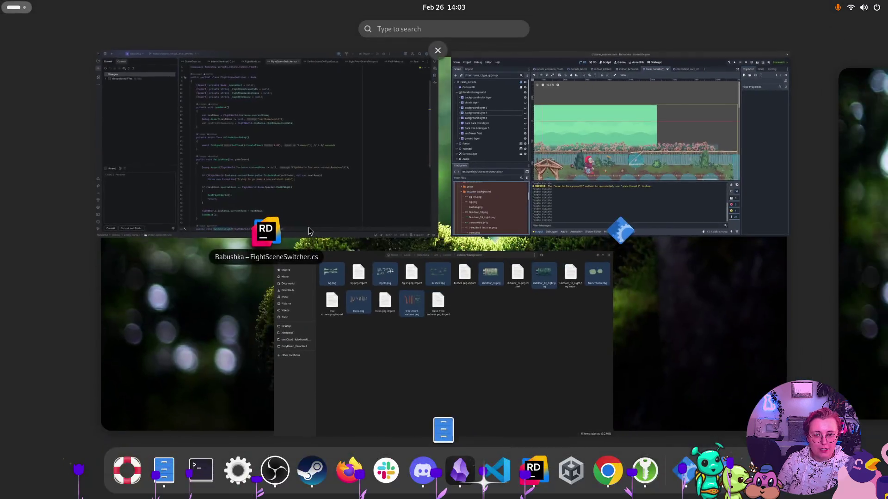
# Open Outdoor_10.png from the outdoor background folder in the Files window
pyautogui.click(439, 301)
pyautogui.press('Escape')
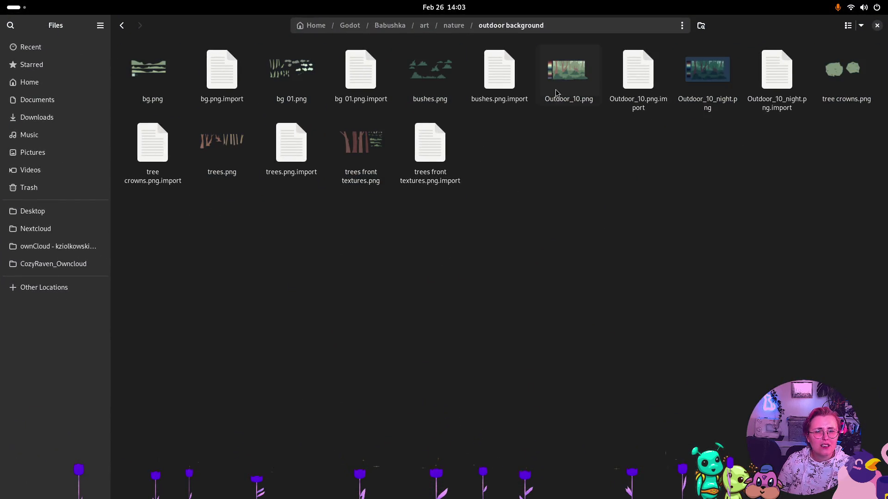
pyautogui.doubleClick(563, 77)
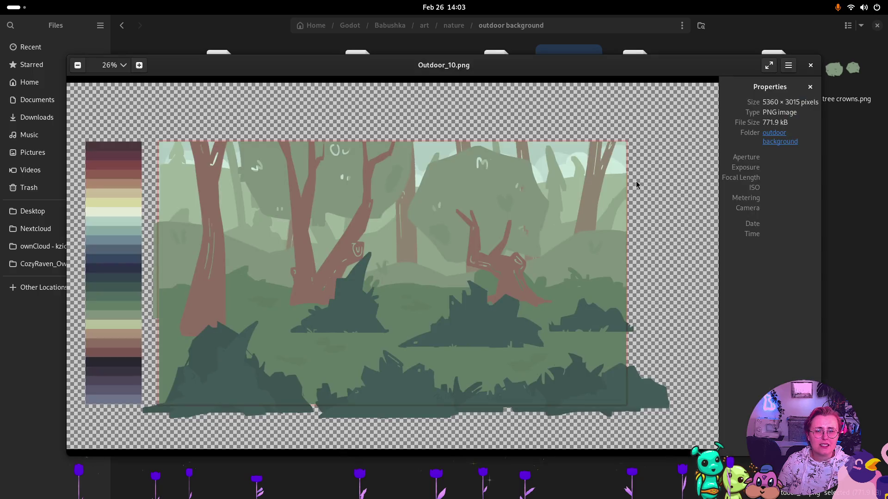